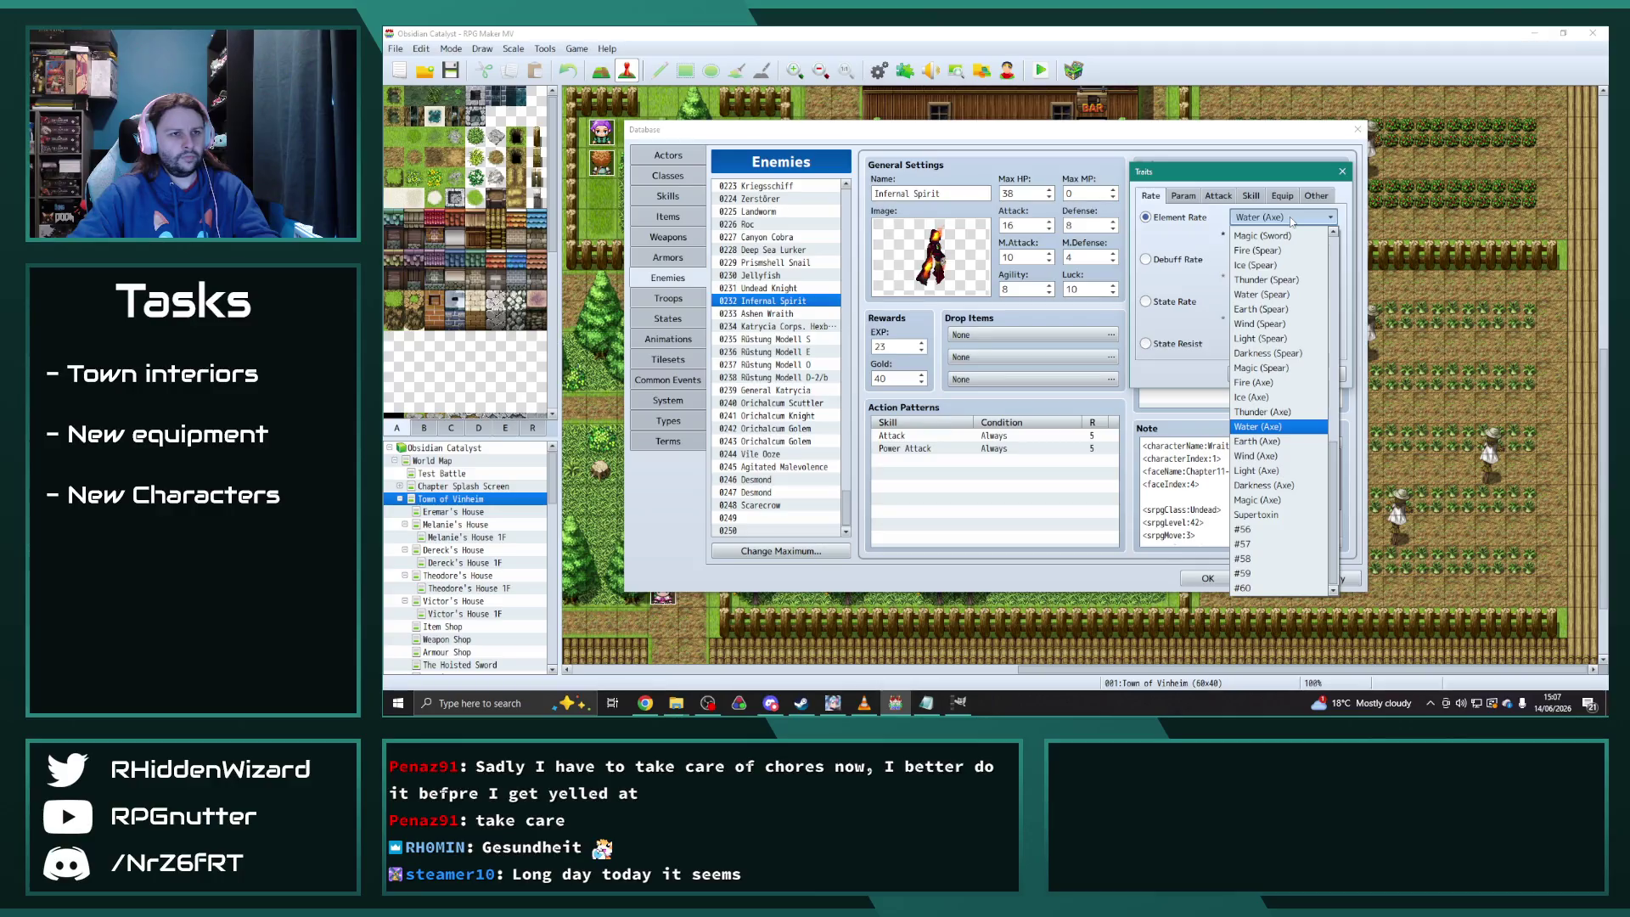
Add a Fire (Axe) 50% trait to Infernal Spirit and change the first Thunder 150% trait to Water
{"action": "left_click", "coordinate": [1263, 381]}
{"action": "left_click", "coordinate": [1254, 374]}
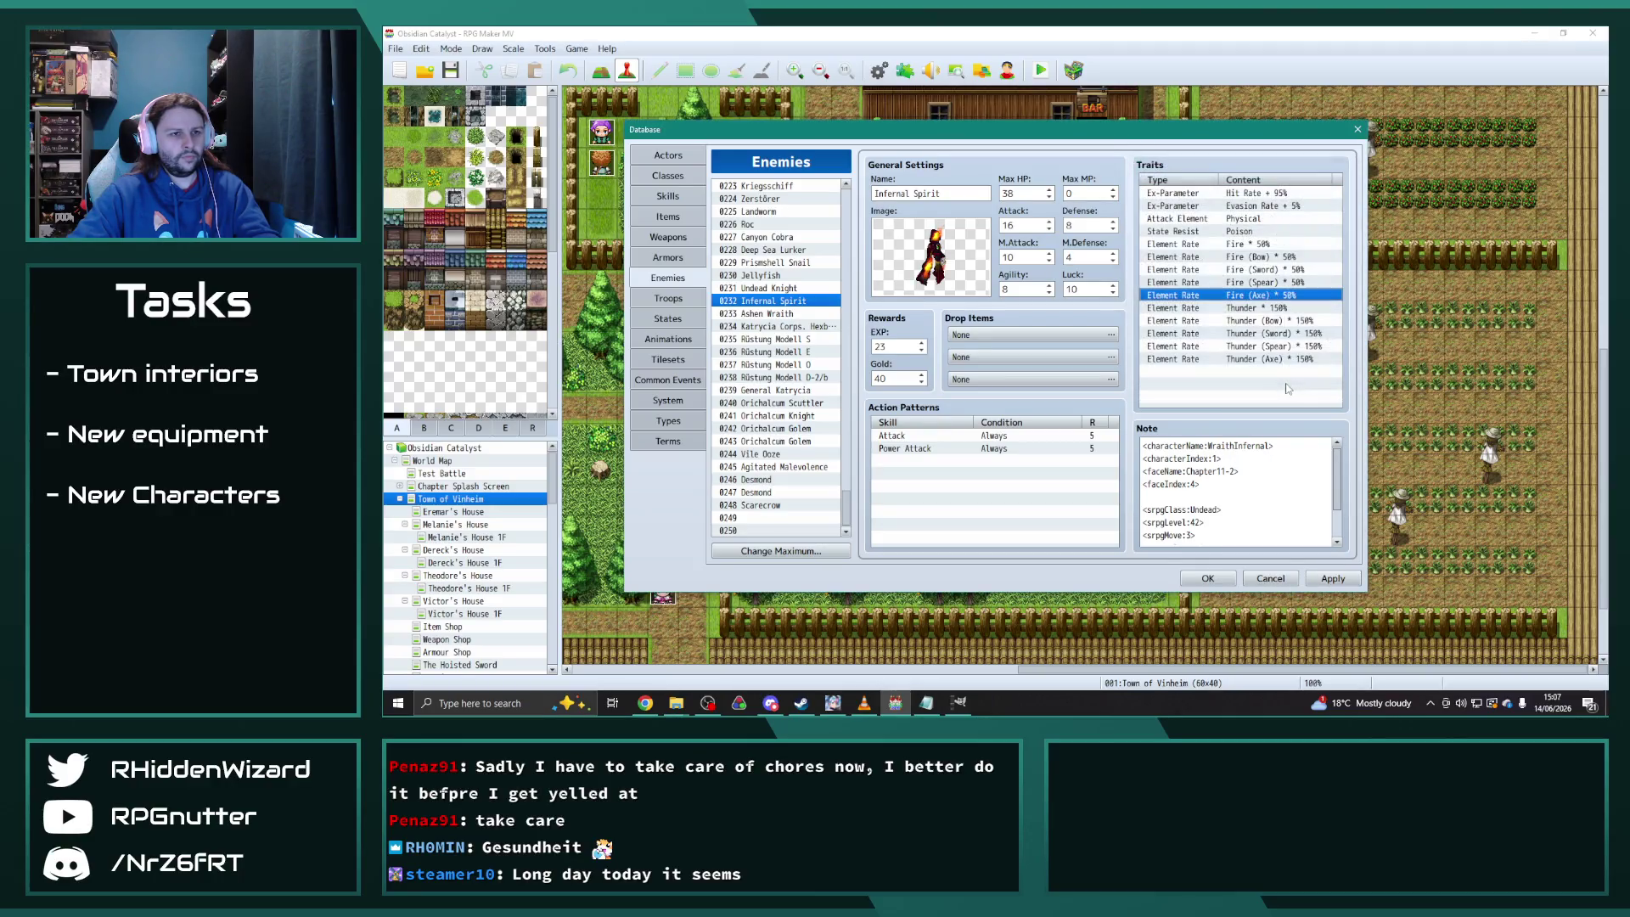
{"action": "double_click", "coordinate": [1267, 310]}
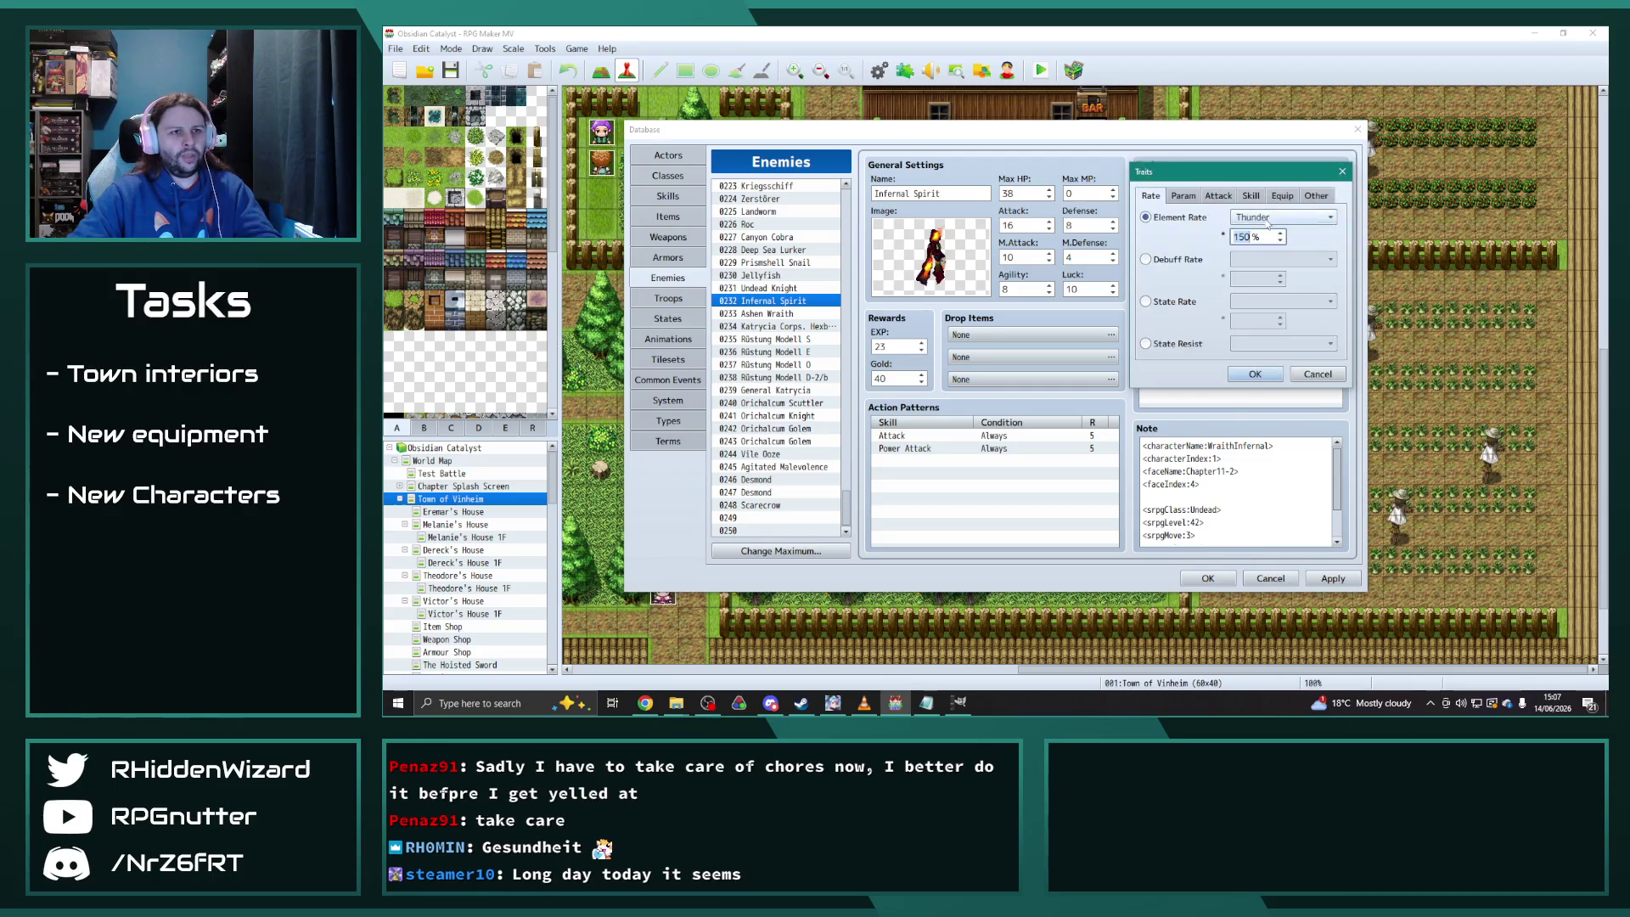
{"action": "left_click", "coordinate": [1284, 229]}
{"action": "left_click", "coordinate": [1273, 280]}
{"action": "left_click", "coordinate": [1256, 373]}
Change the Thunder (Bow) and Thunder (Sword) 150% traits to Water (Bow) and Water (Sword)
{"action": "double_click", "coordinate": [1266, 306]}
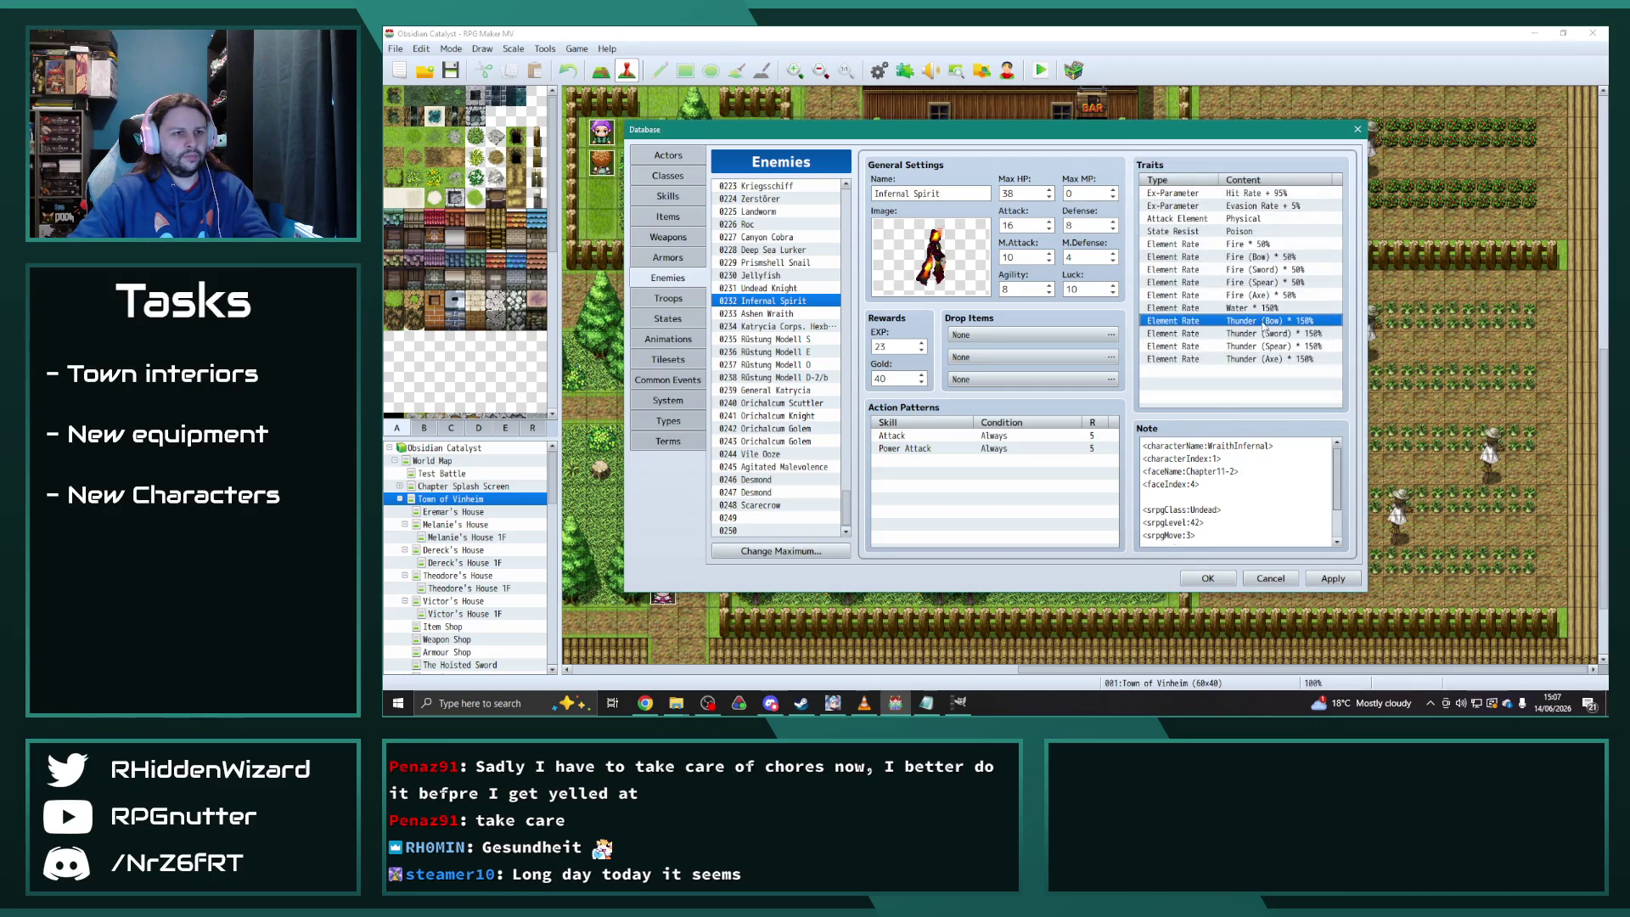
{"action": "left_click", "coordinate": [1282, 217]}
{"action": "left_click", "coordinate": [1267, 288]}
{"action": "left_click", "coordinate": [1254, 374]}
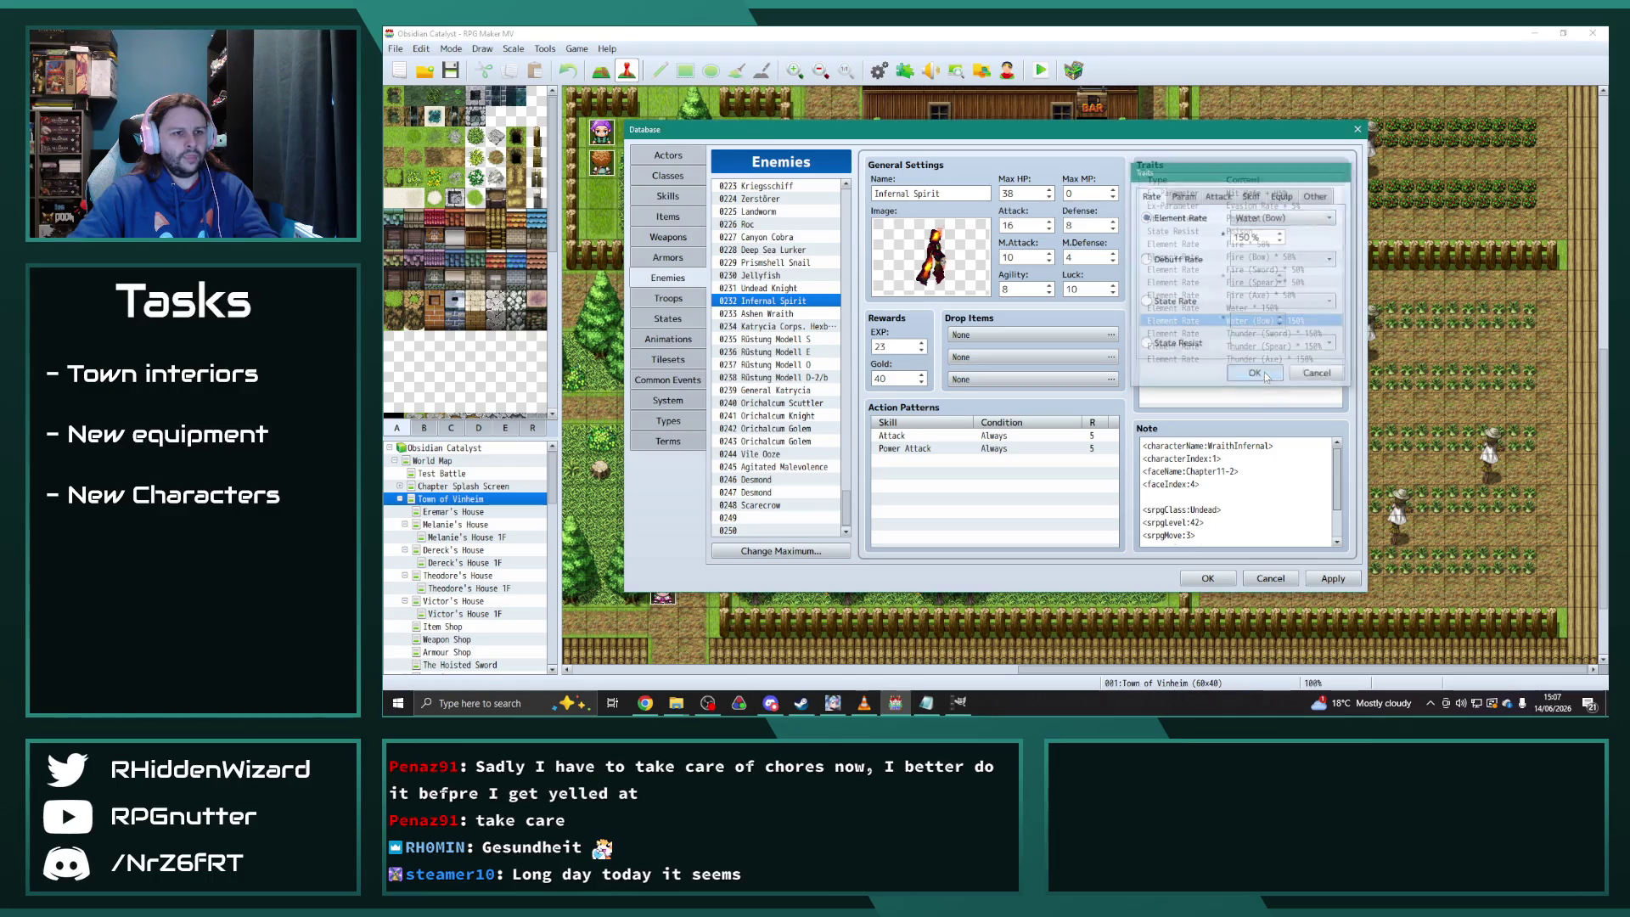
{"action": "double_click", "coordinate": [1265, 339]}
{"action": "left_click", "coordinate": [1256, 218]}
{"action": "left_click", "coordinate": [1260, 247]}
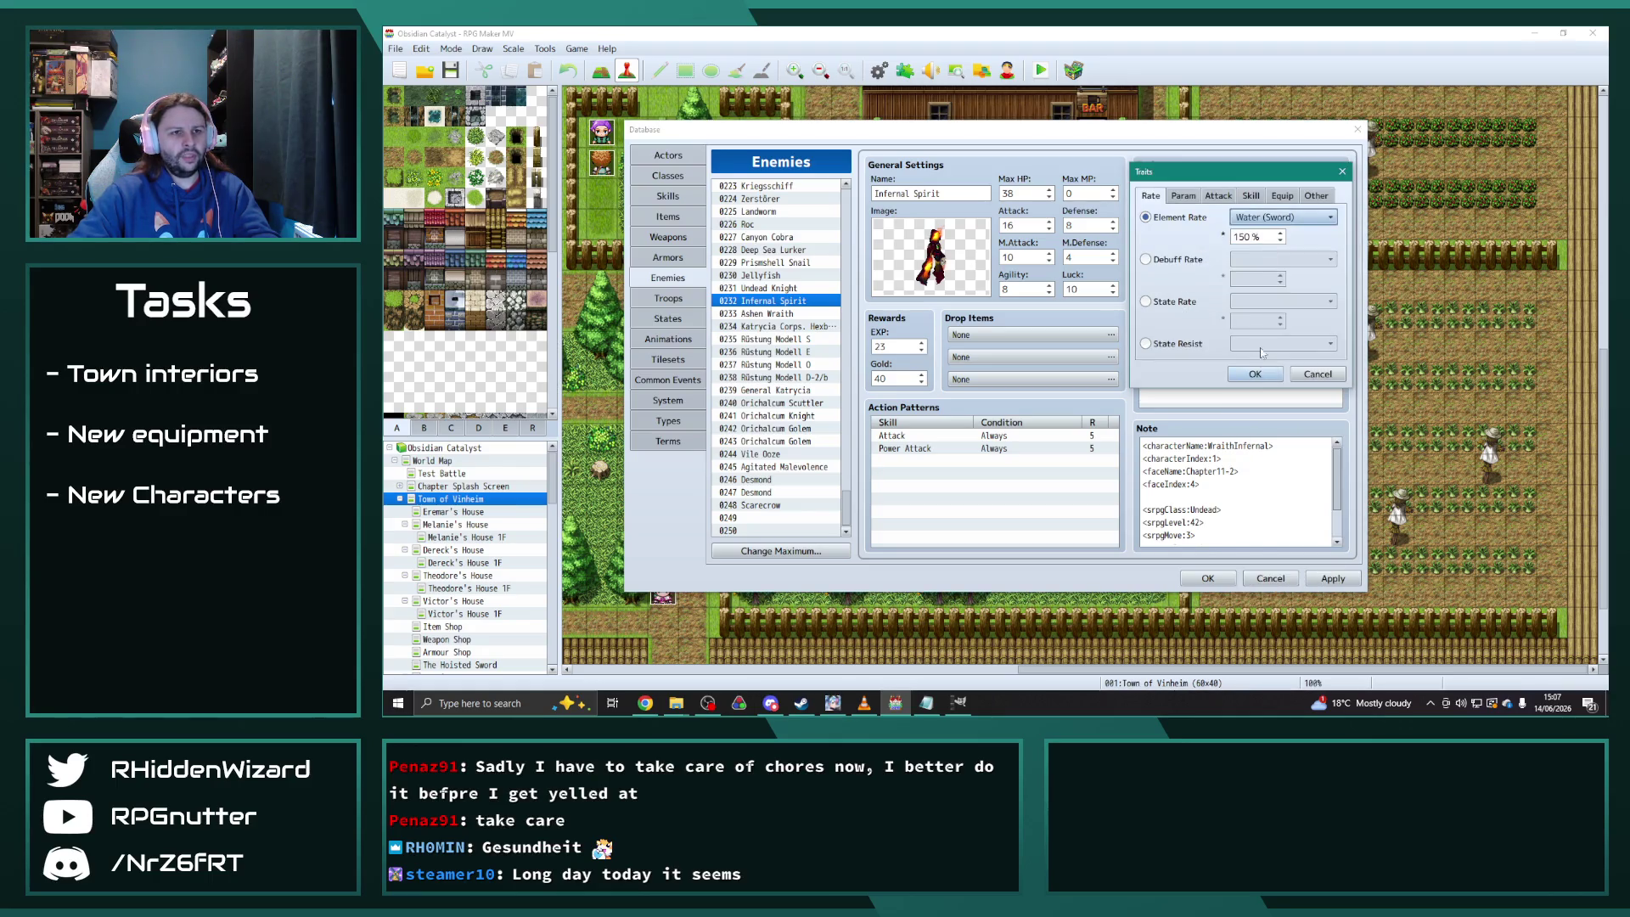
{"action": "left_click", "coordinate": [1255, 373]}
Change Thunder (Spear) and Thunder (Axe) to Water, then select the Fire through Water (Axe) rows
{"action": "double_click", "coordinate": [1265, 339]}
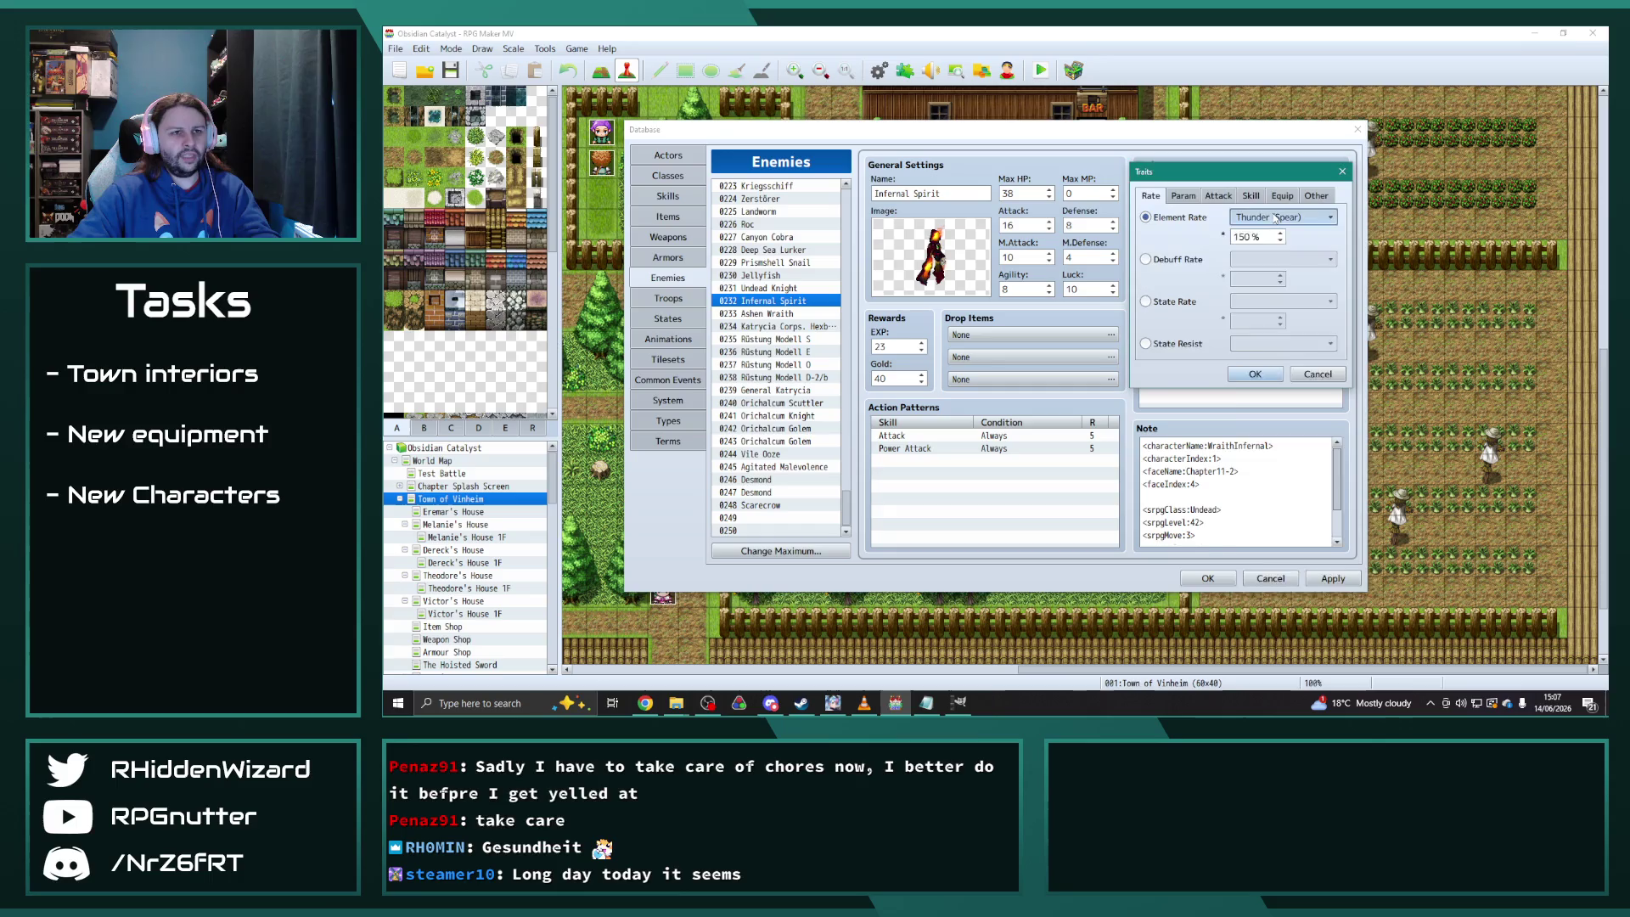
{"action": "left_click", "coordinate": [1282, 217]}
{"action": "left_click", "coordinate": [1262, 412]}
{"action": "left_click", "coordinate": [1255, 373]}
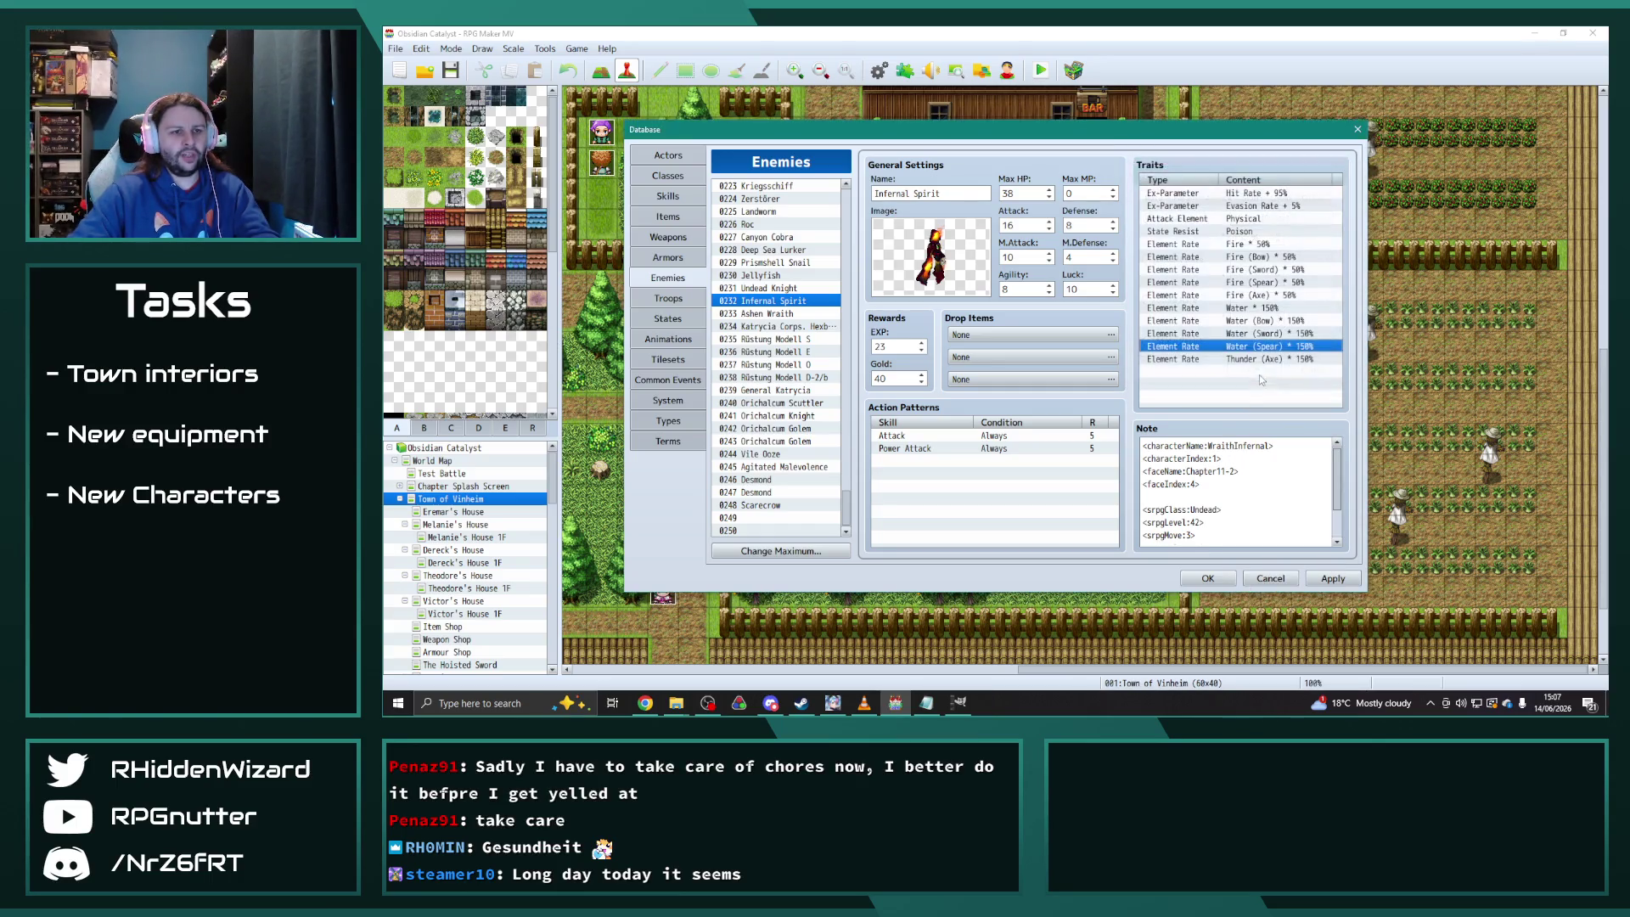
{"action": "double_click", "coordinate": [1260, 370]}
{"action": "left_click", "coordinate": [1283, 218]}
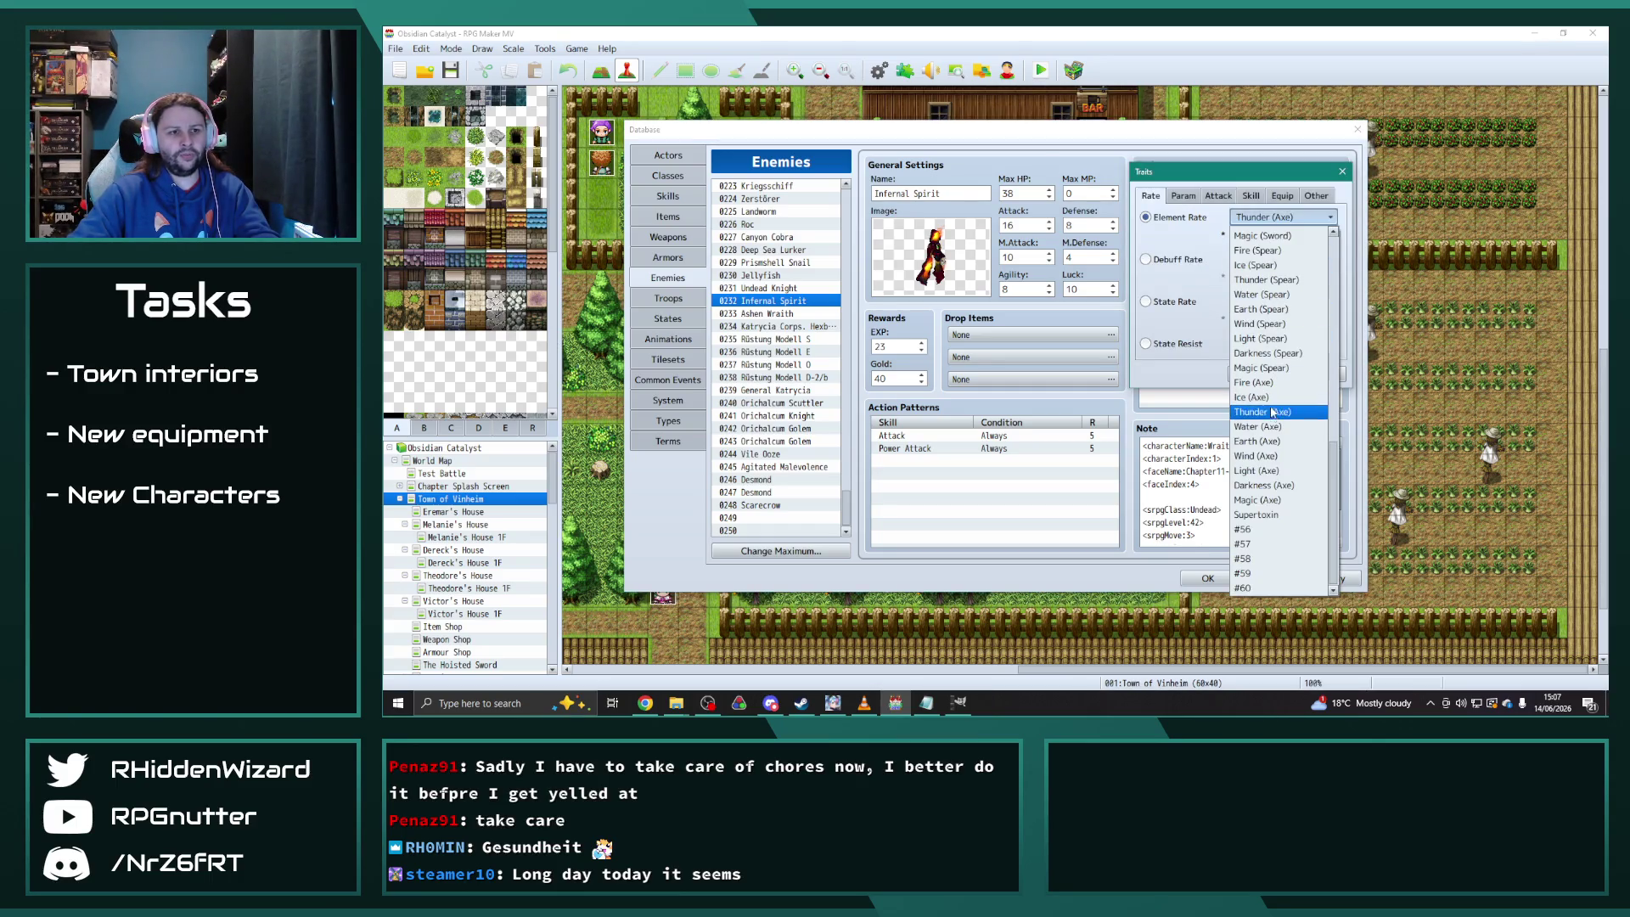
{"action": "left_click", "coordinate": [1265, 427]}
{"action": "left_click", "coordinate": [1260, 380]}
{"action": "left_click", "coordinate": [1245, 245]}
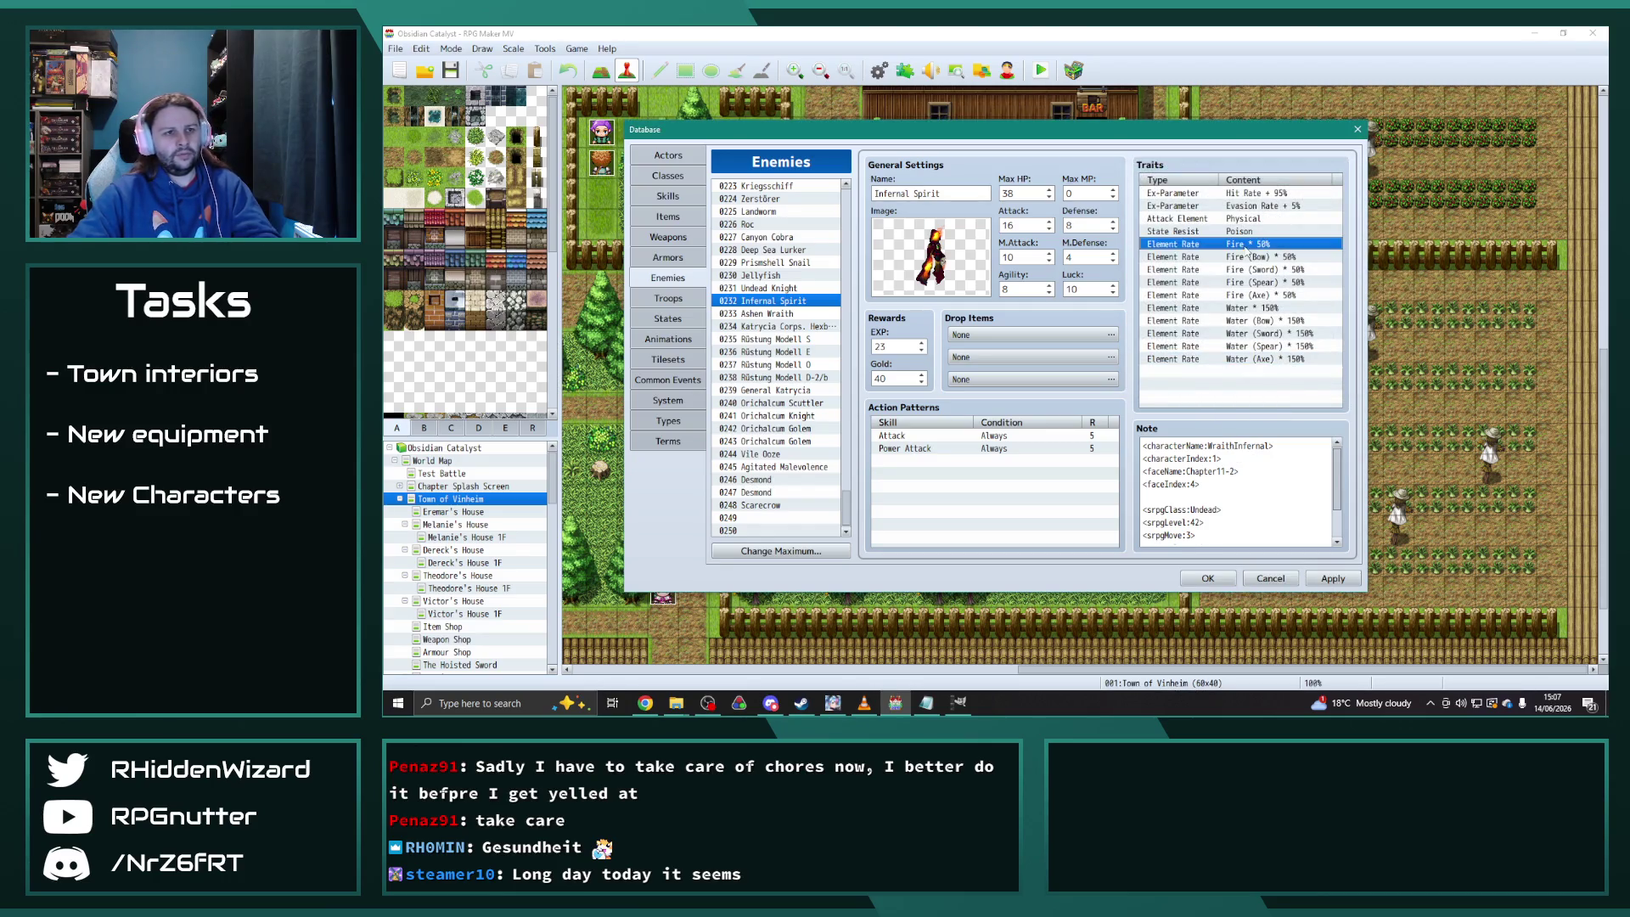
{"action": "left_click", "coordinate": [1272, 359], "text": "shift"}
Replace Ashen Wraith's old Water and Earth traits with the copied Fire 50% and Water 150% traits
{"action": "left_click", "coordinate": [803, 315]}
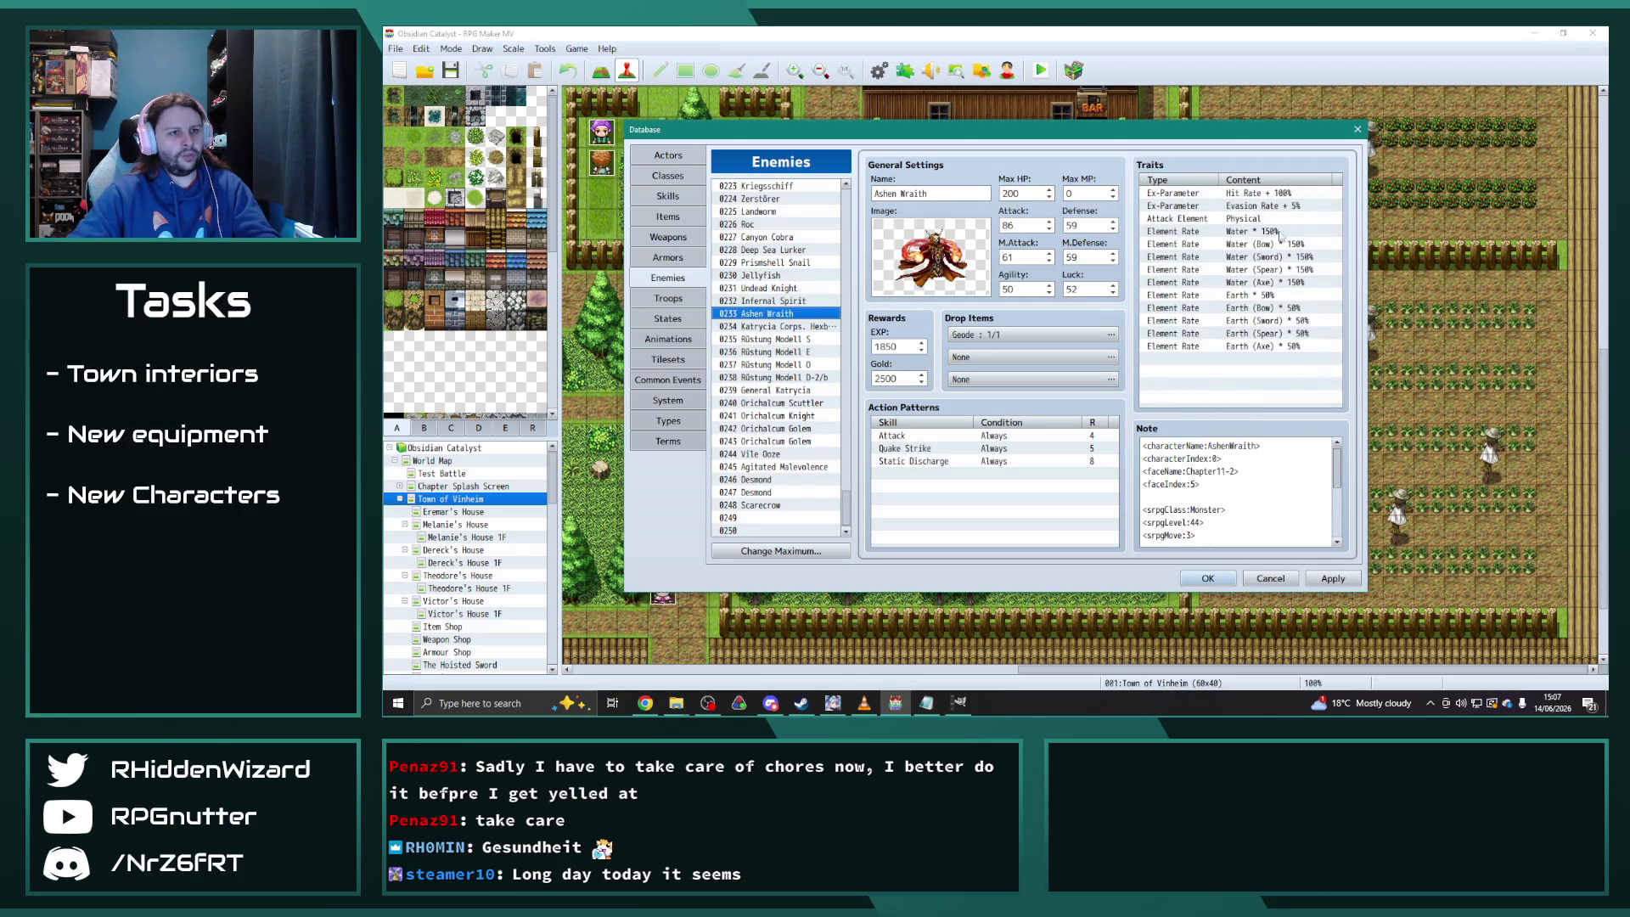
{"action": "left_click", "coordinate": [1261, 235]}
{"action": "key", "text": "Delete"}
{"action": "key", "text": "Delete"}
{"action": "key", "text": "Delete"}
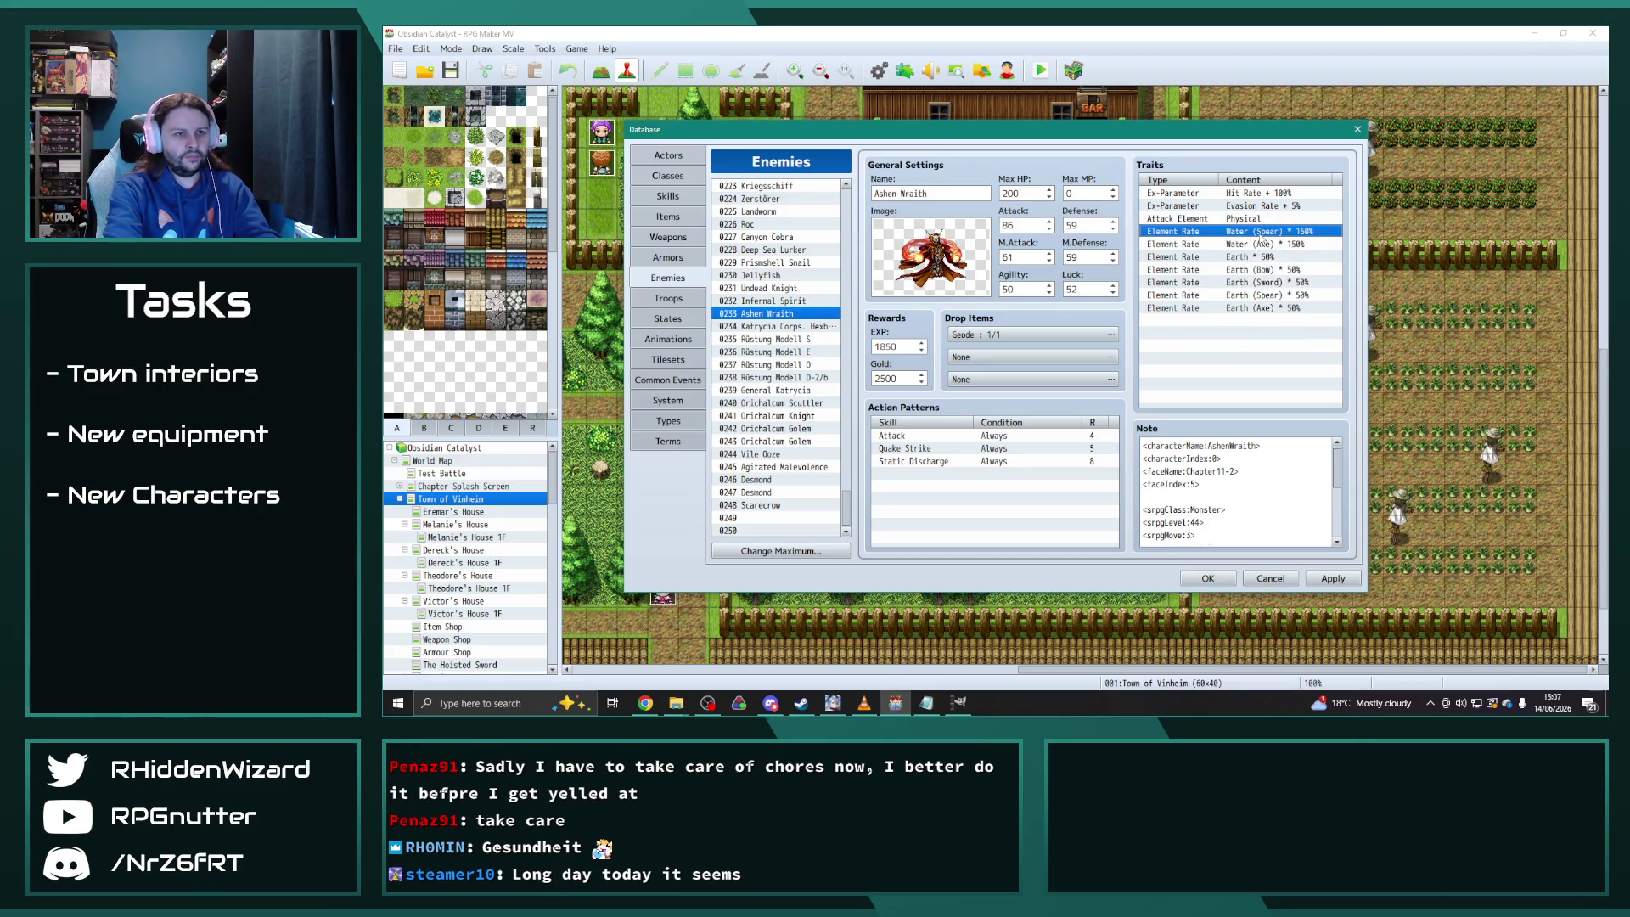
{"action": "key", "text": "ctrl+v"}
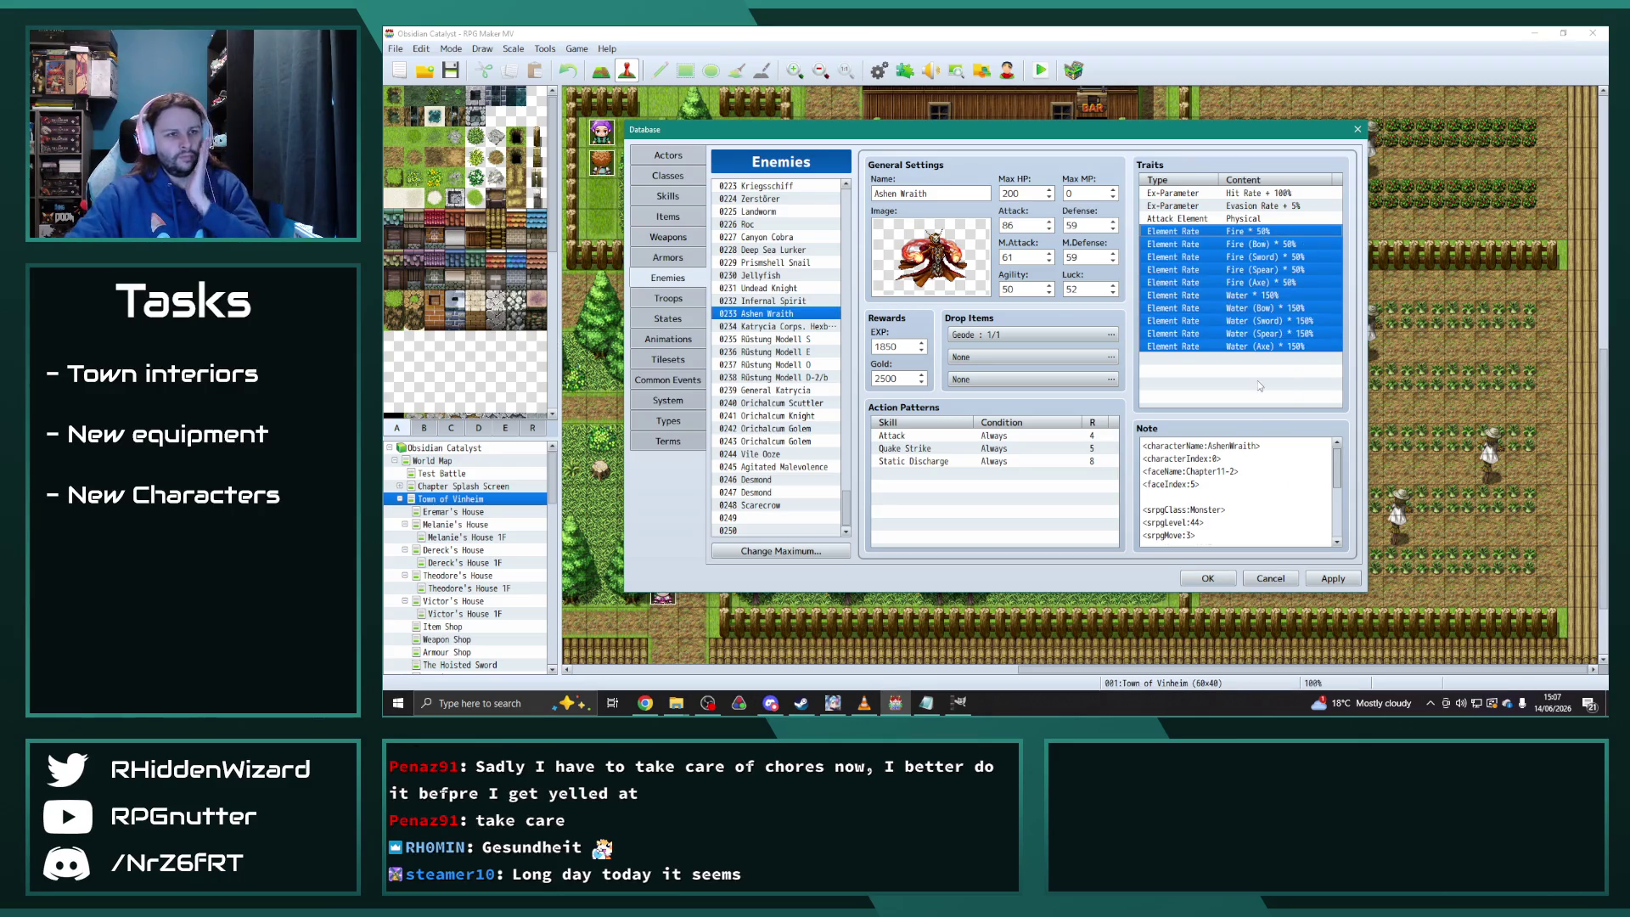
{"action": "left_click", "coordinate": [1259, 380]}
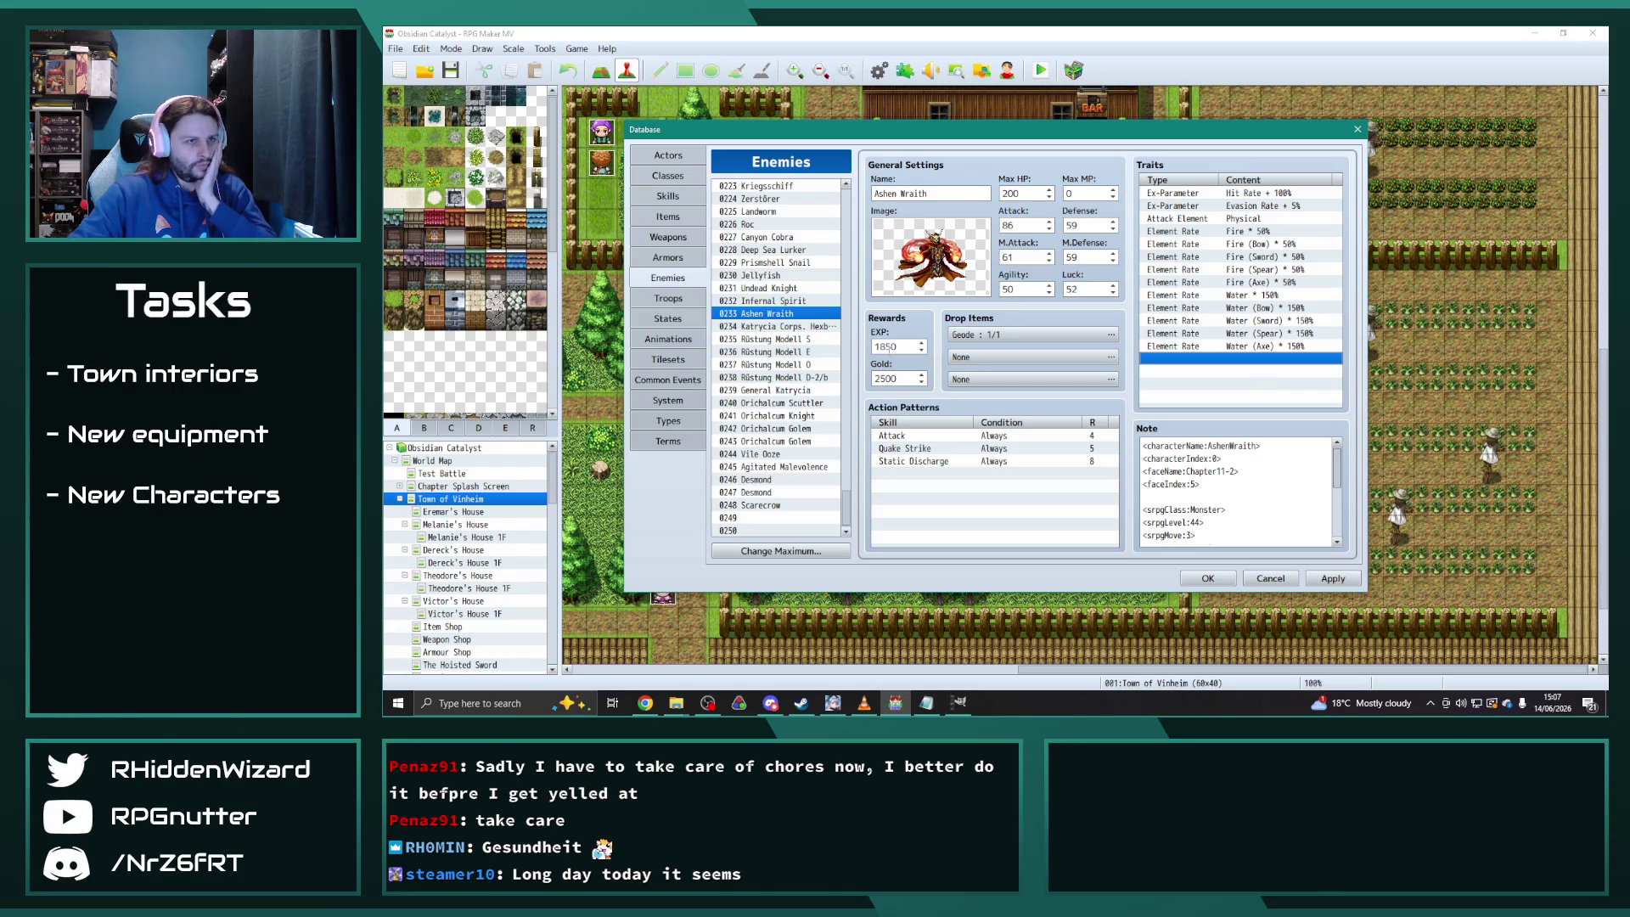
Select General Katrycia's State Resist Stagger trait
{"action": "left_click", "coordinate": [803, 390]}
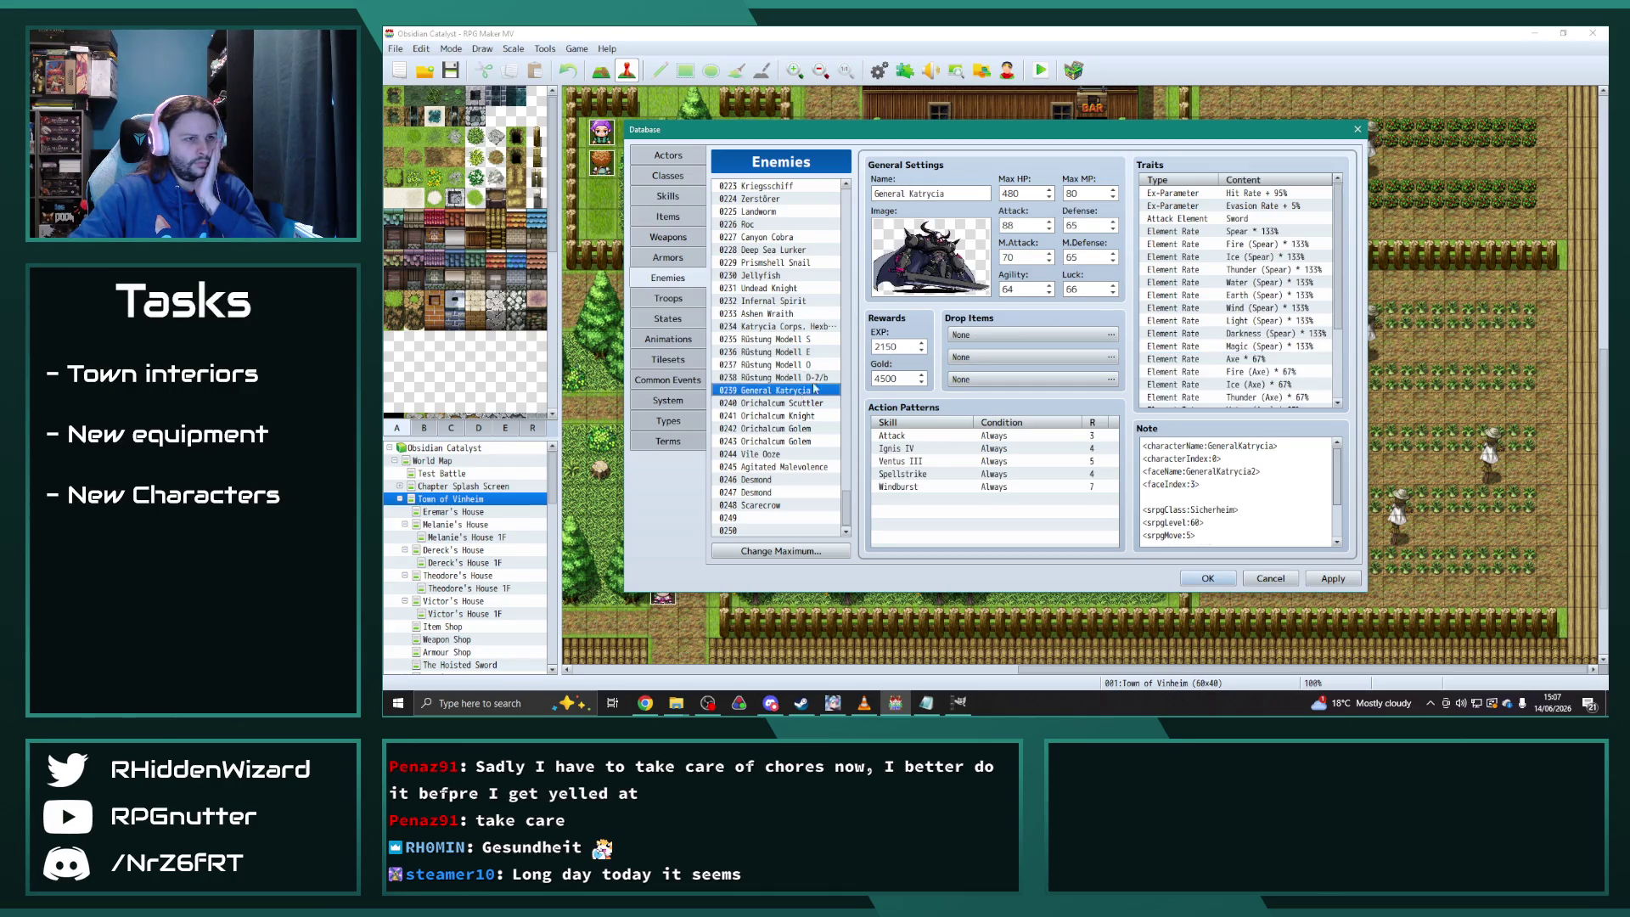
{"action": "scroll", "coordinate": [1253, 384], "scroll_direction": "down", "scroll_amount": 5}
{"action": "left_click", "coordinate": [1252, 386]}
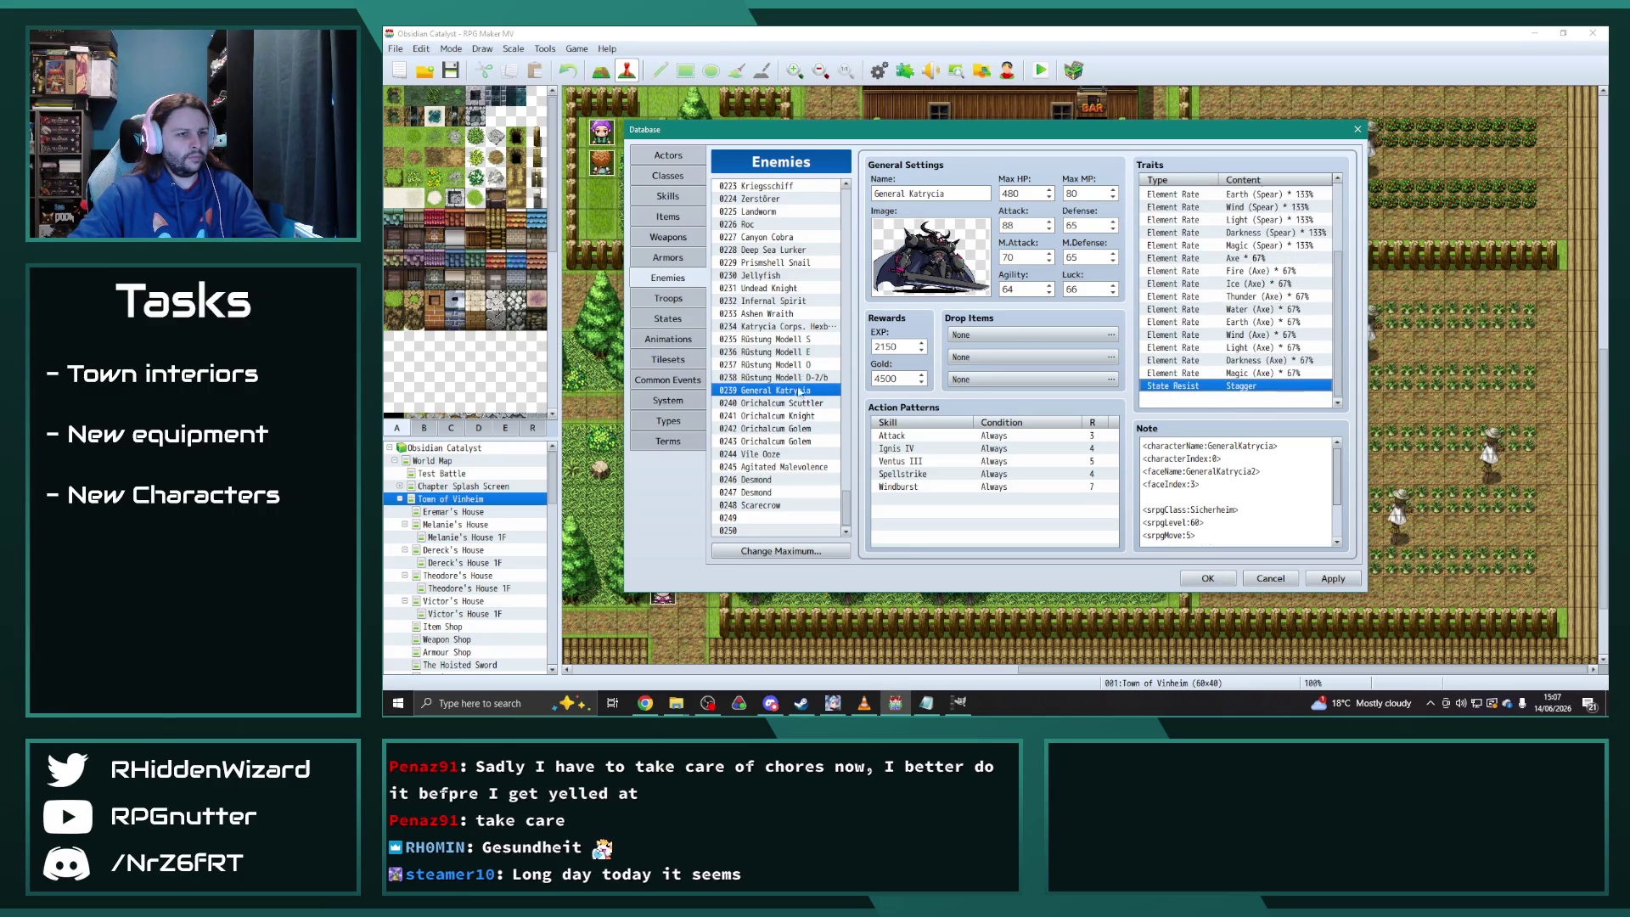
Paste the Stagger State Resist into Ashen Wraith and change a duplicate copy to Blind
{"action": "left_click", "coordinate": [780, 315]}
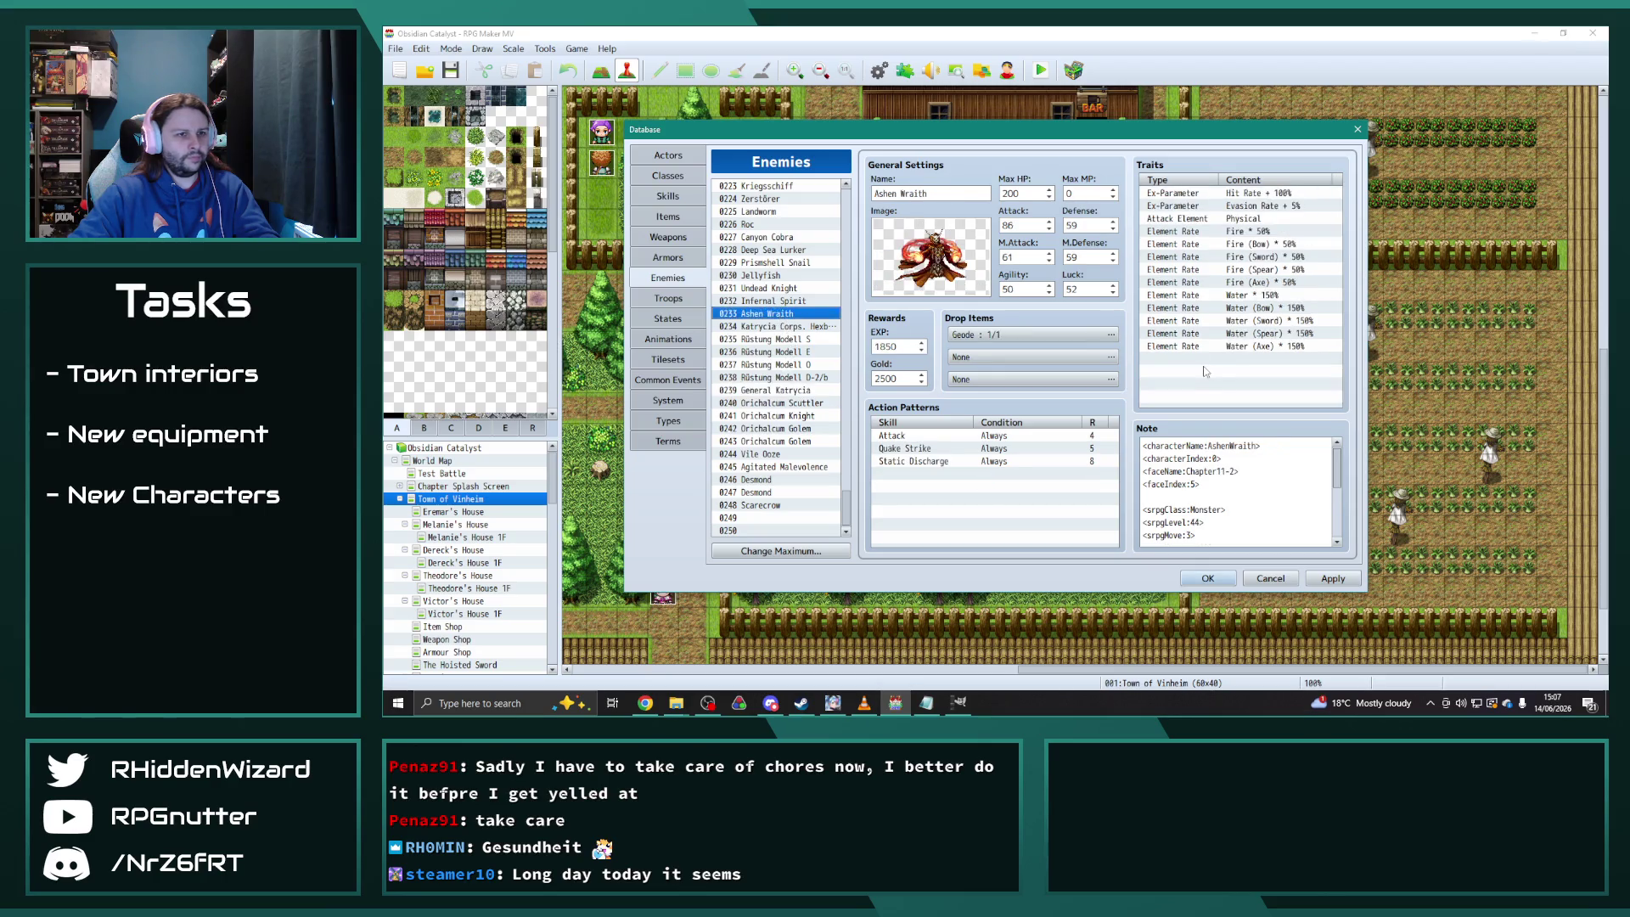
{"action": "left_click", "coordinate": [1207, 361]}
{"action": "left_click", "coordinate": [1235, 371]}
{"action": "key", "text": "ctrl+v"}
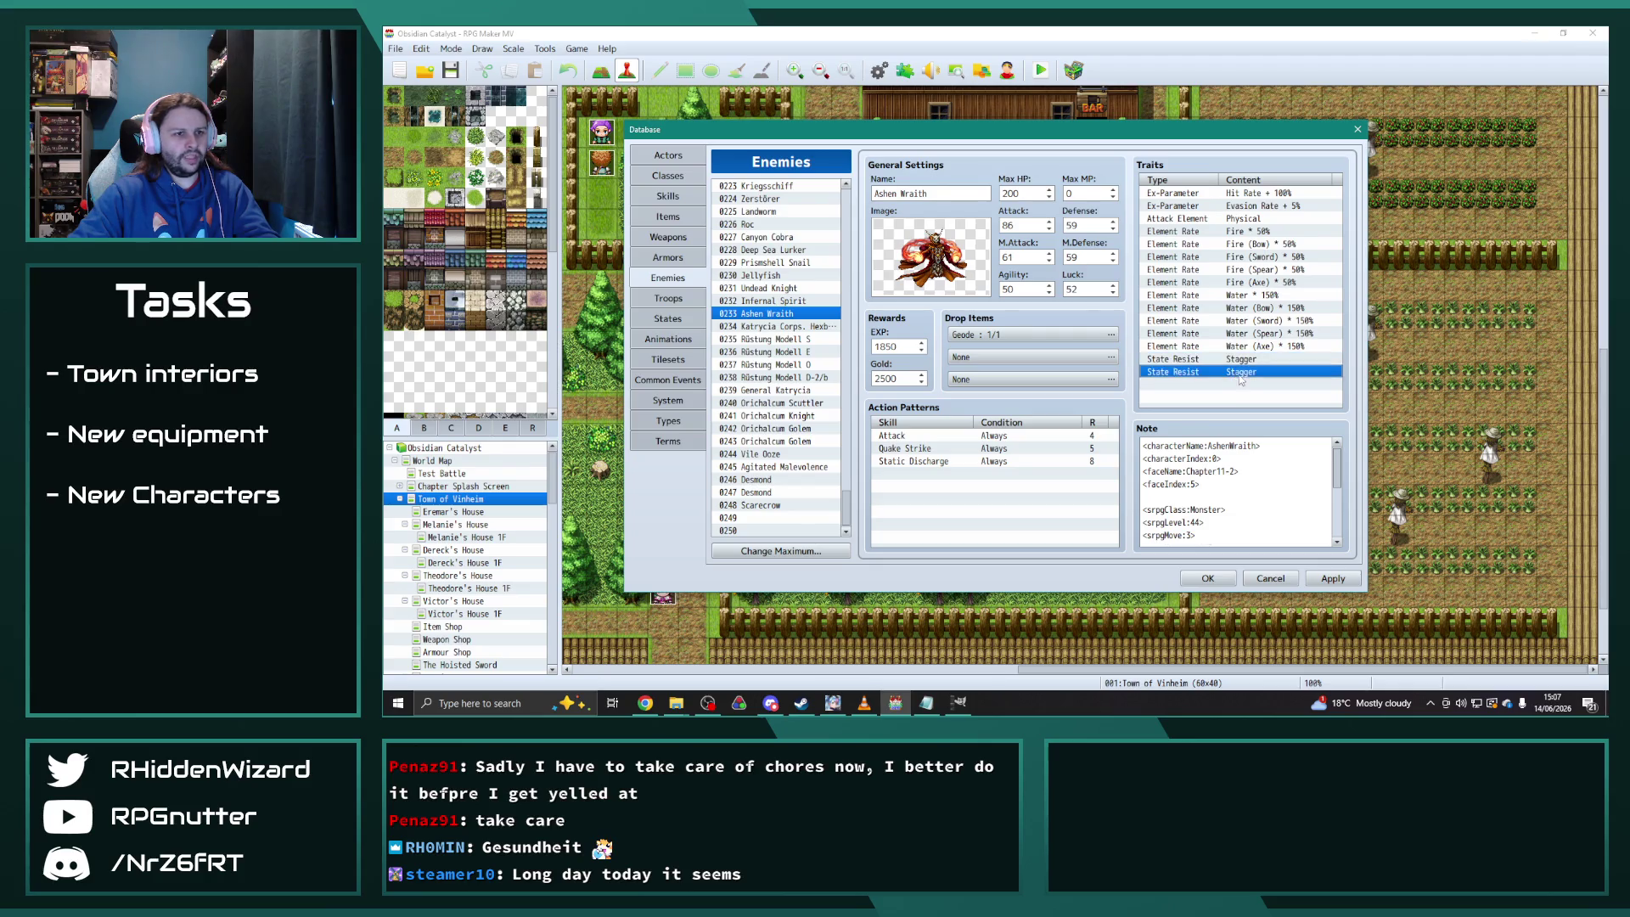
{"action": "double_click", "coordinate": [1208, 373]}
{"action": "left_click", "coordinate": [1271, 342]}
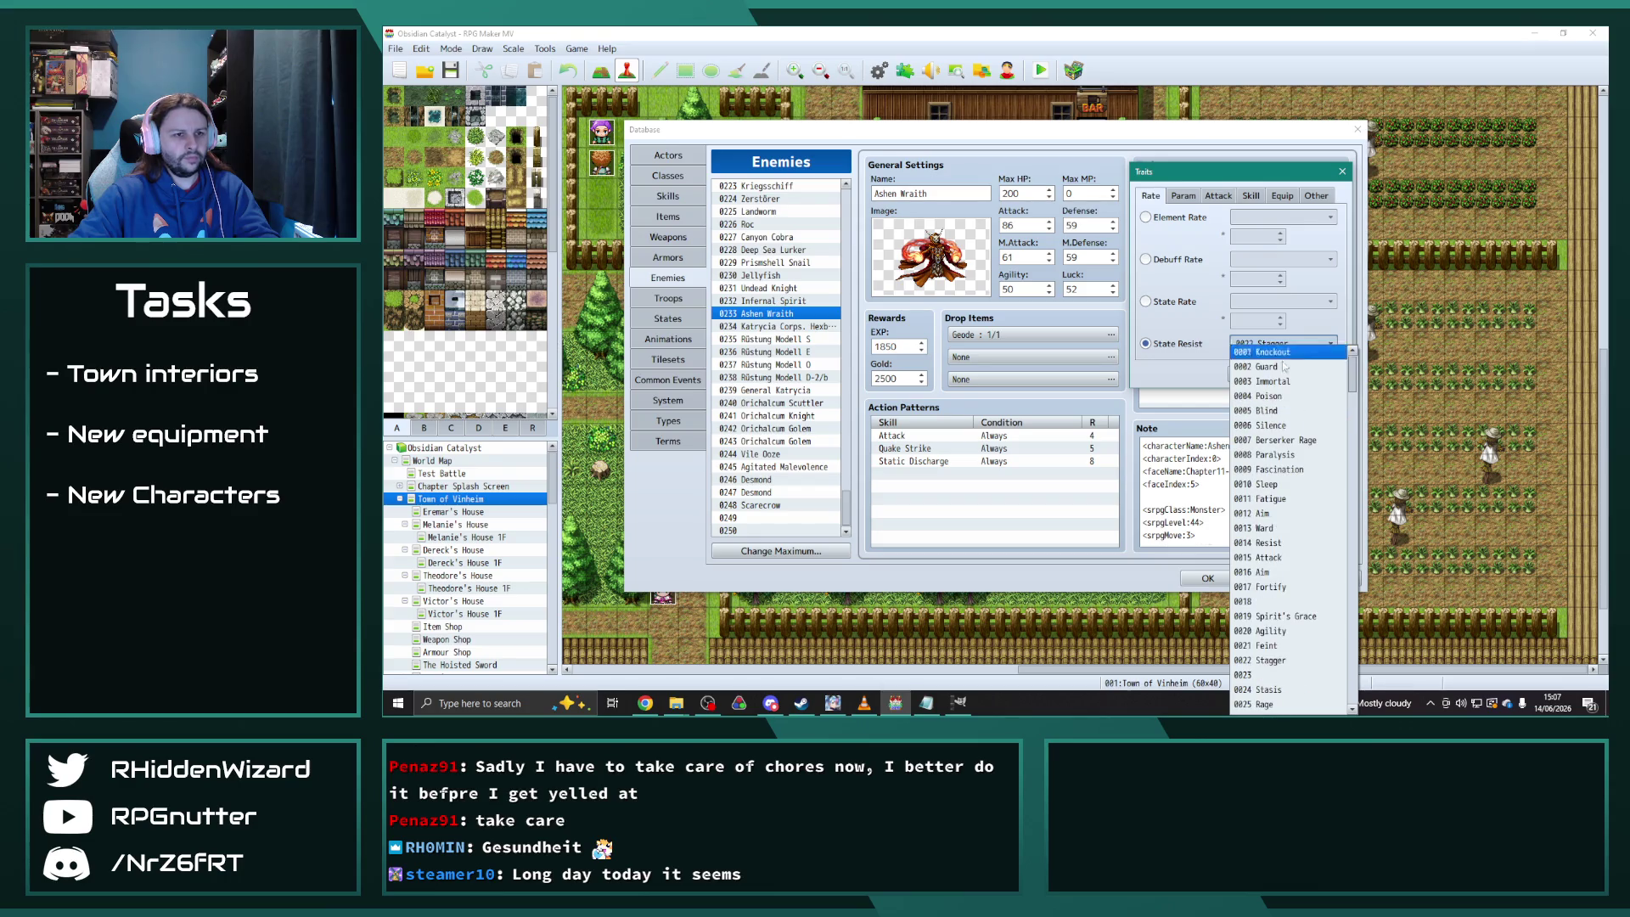
{"action": "left_click", "coordinate": [1294, 411]}
{"action": "left_click", "coordinate": [1258, 378]}
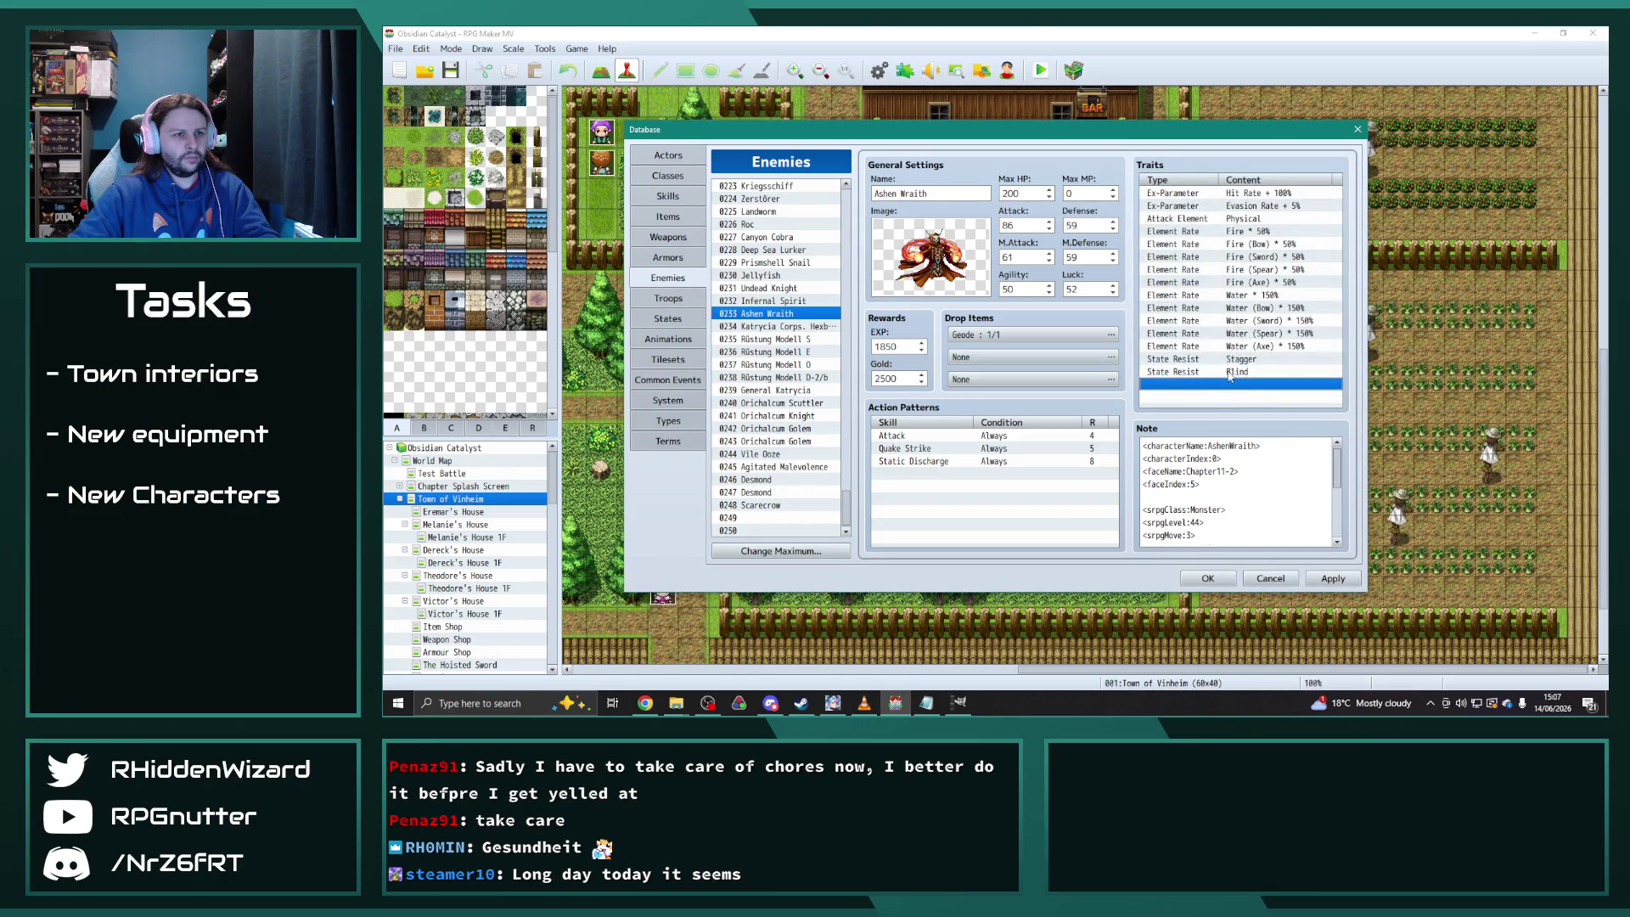
Turn another trait into a State Rate for Silence at 50%
{"action": "double_click", "coordinate": [1237, 386]}
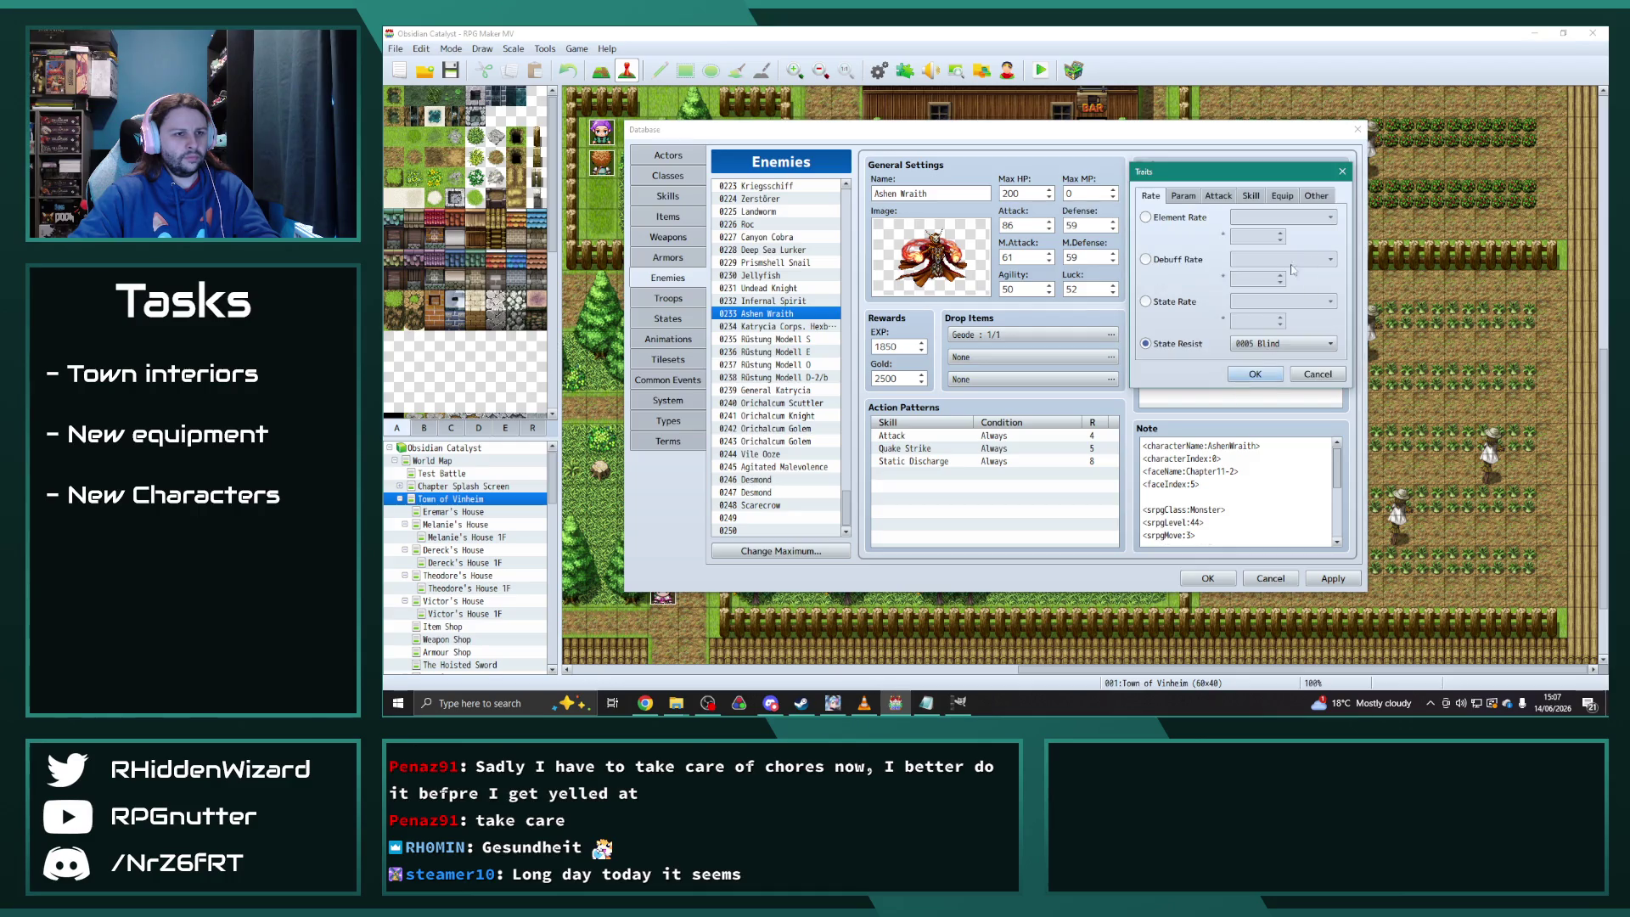
{"action": "left_click", "coordinate": [1182, 304]}
{"action": "left_click", "coordinate": [1296, 303]}
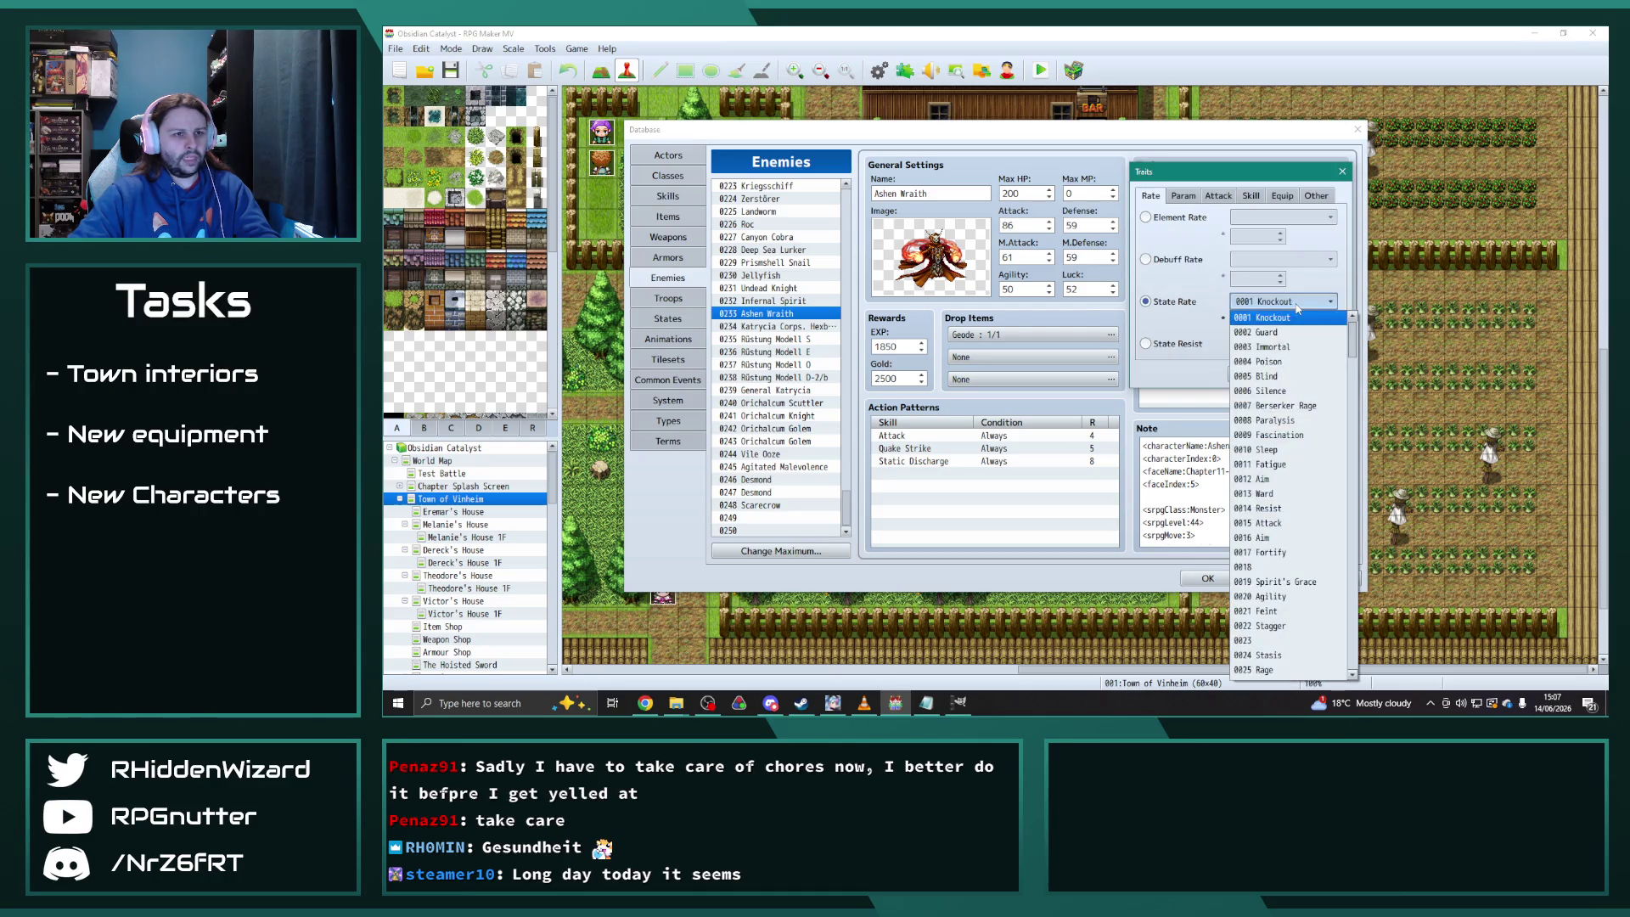
{"action": "left_click", "coordinate": [1287, 391]}
{"action": "double_click", "coordinate": [1254, 322]}
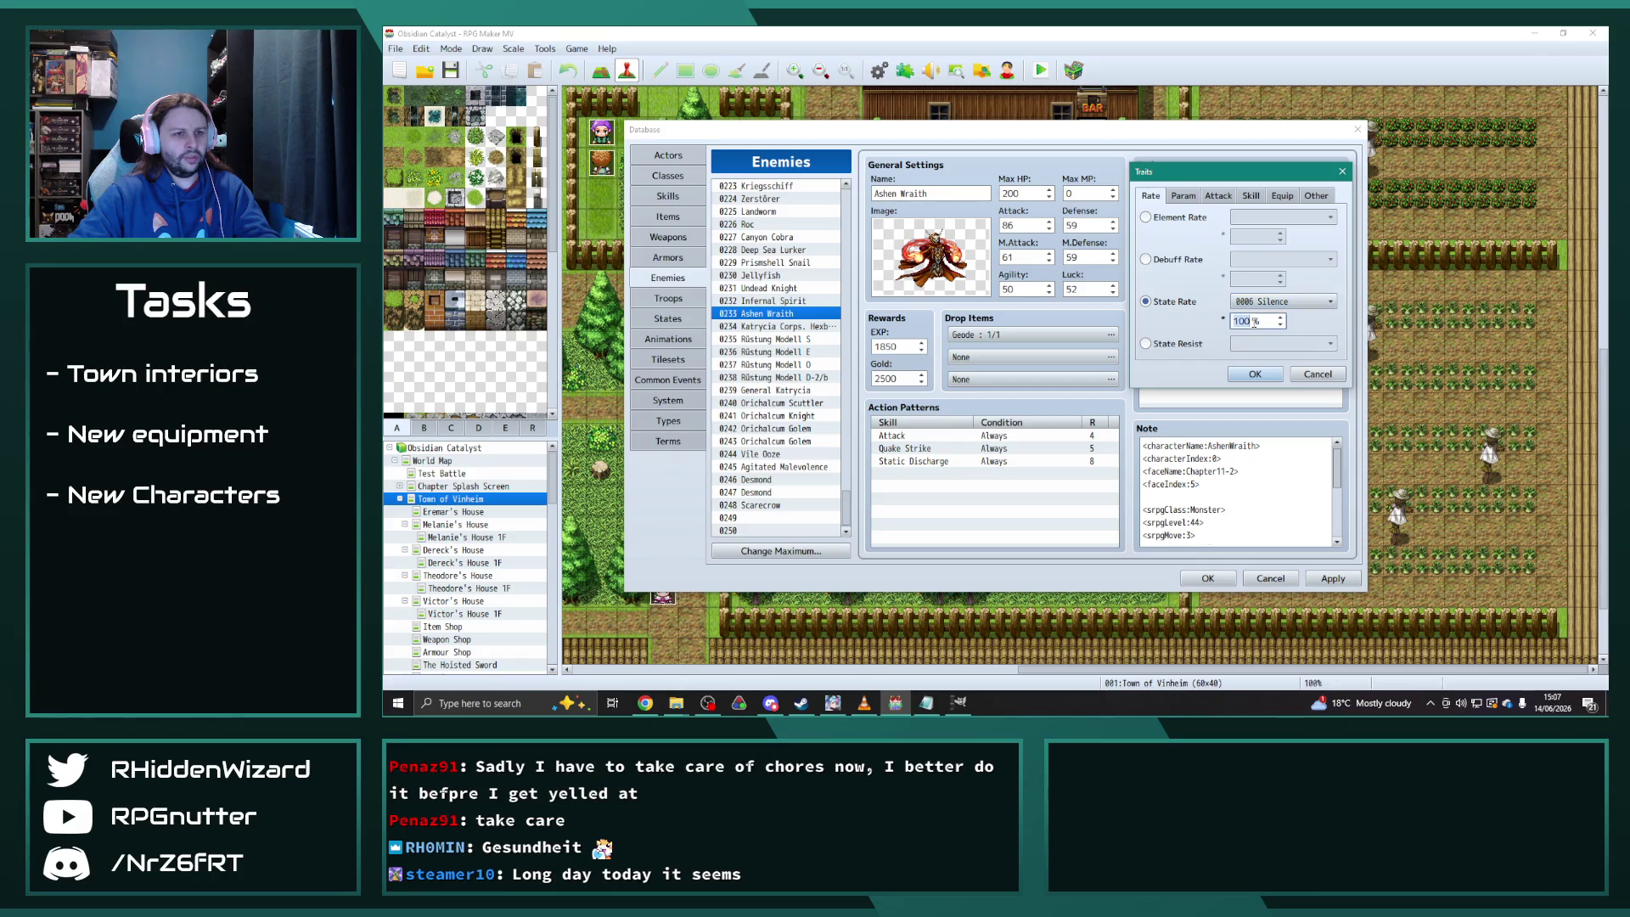
{"action": "type", "text": "50"}
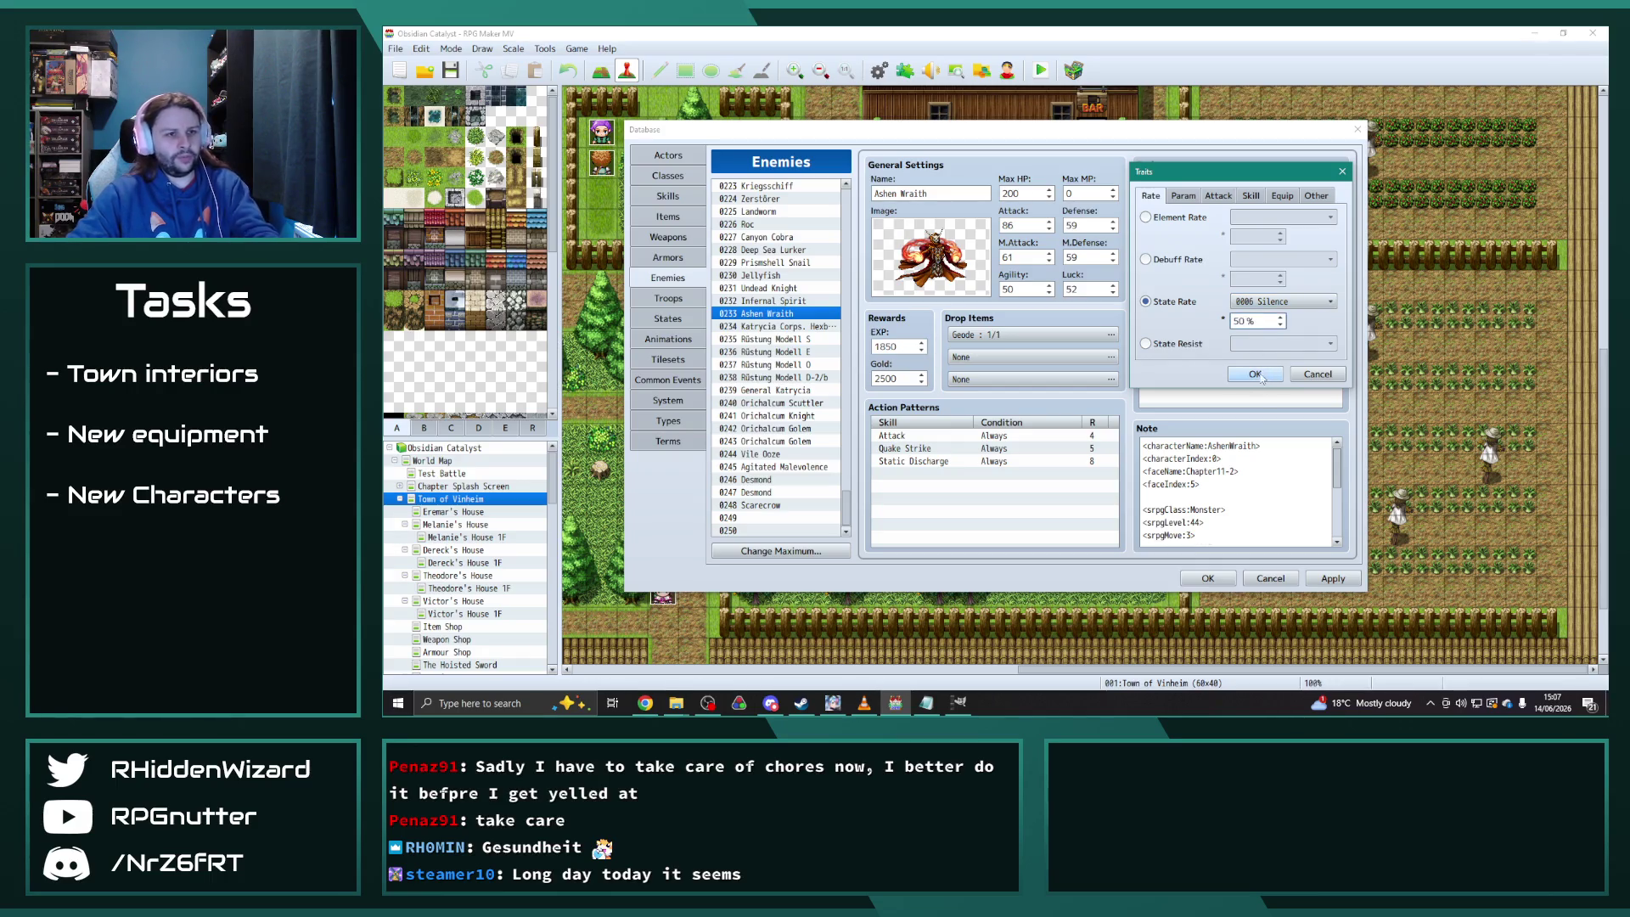
{"action": "left_click", "coordinate": [1244, 375]}
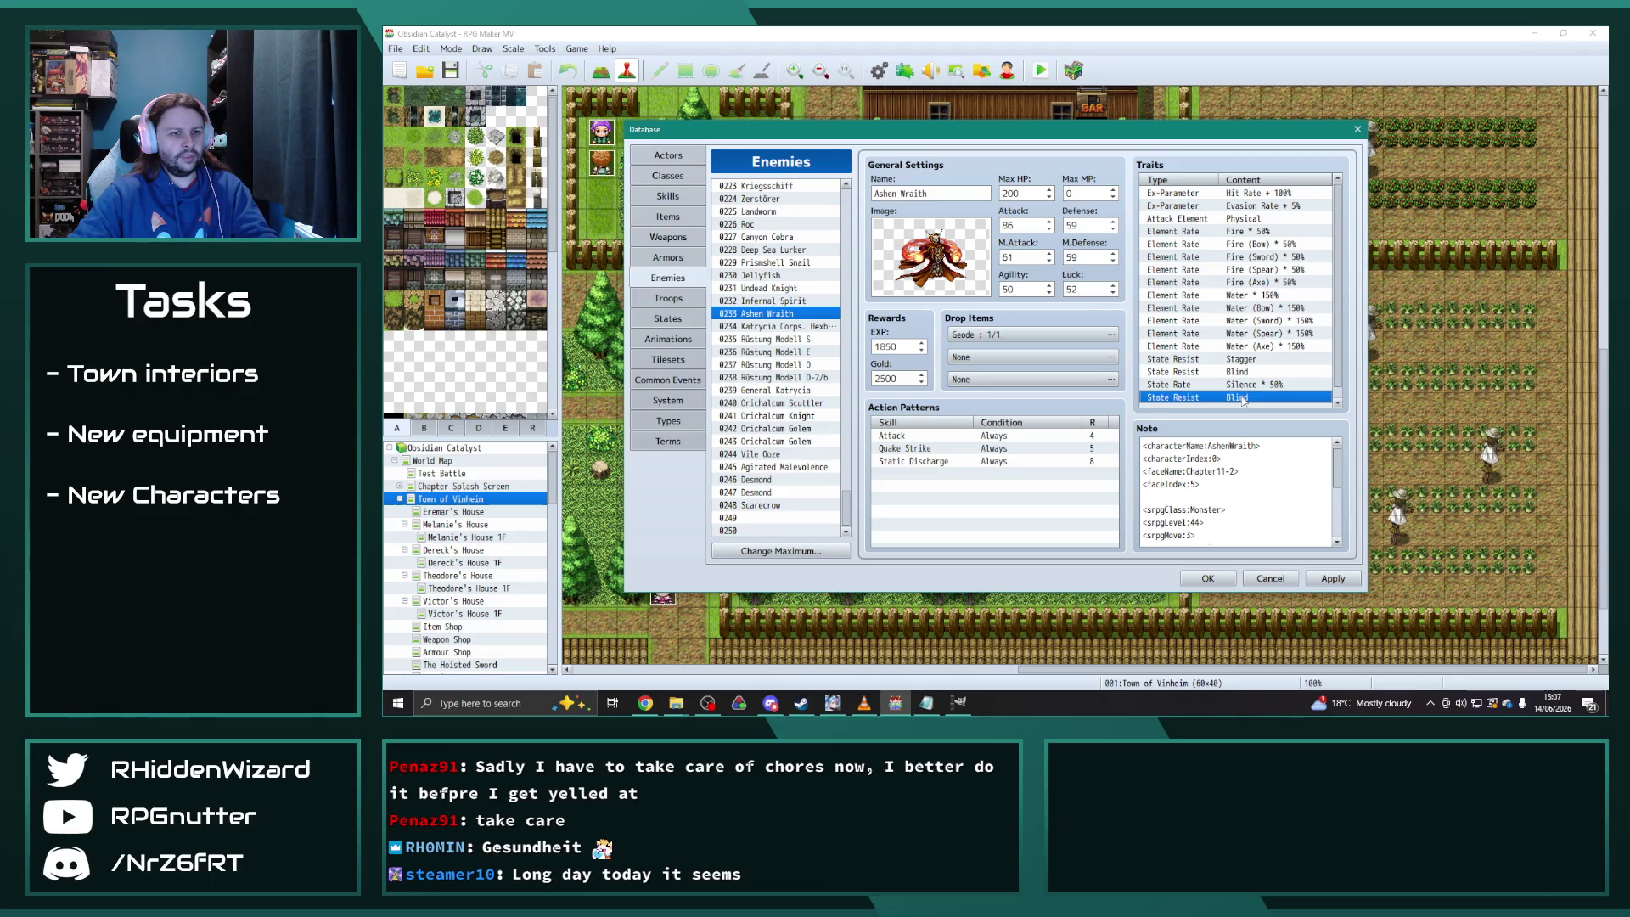
{"action": "double_click", "coordinate": [1241, 377]}
{"action": "left_click", "coordinate": [1237, 345]}
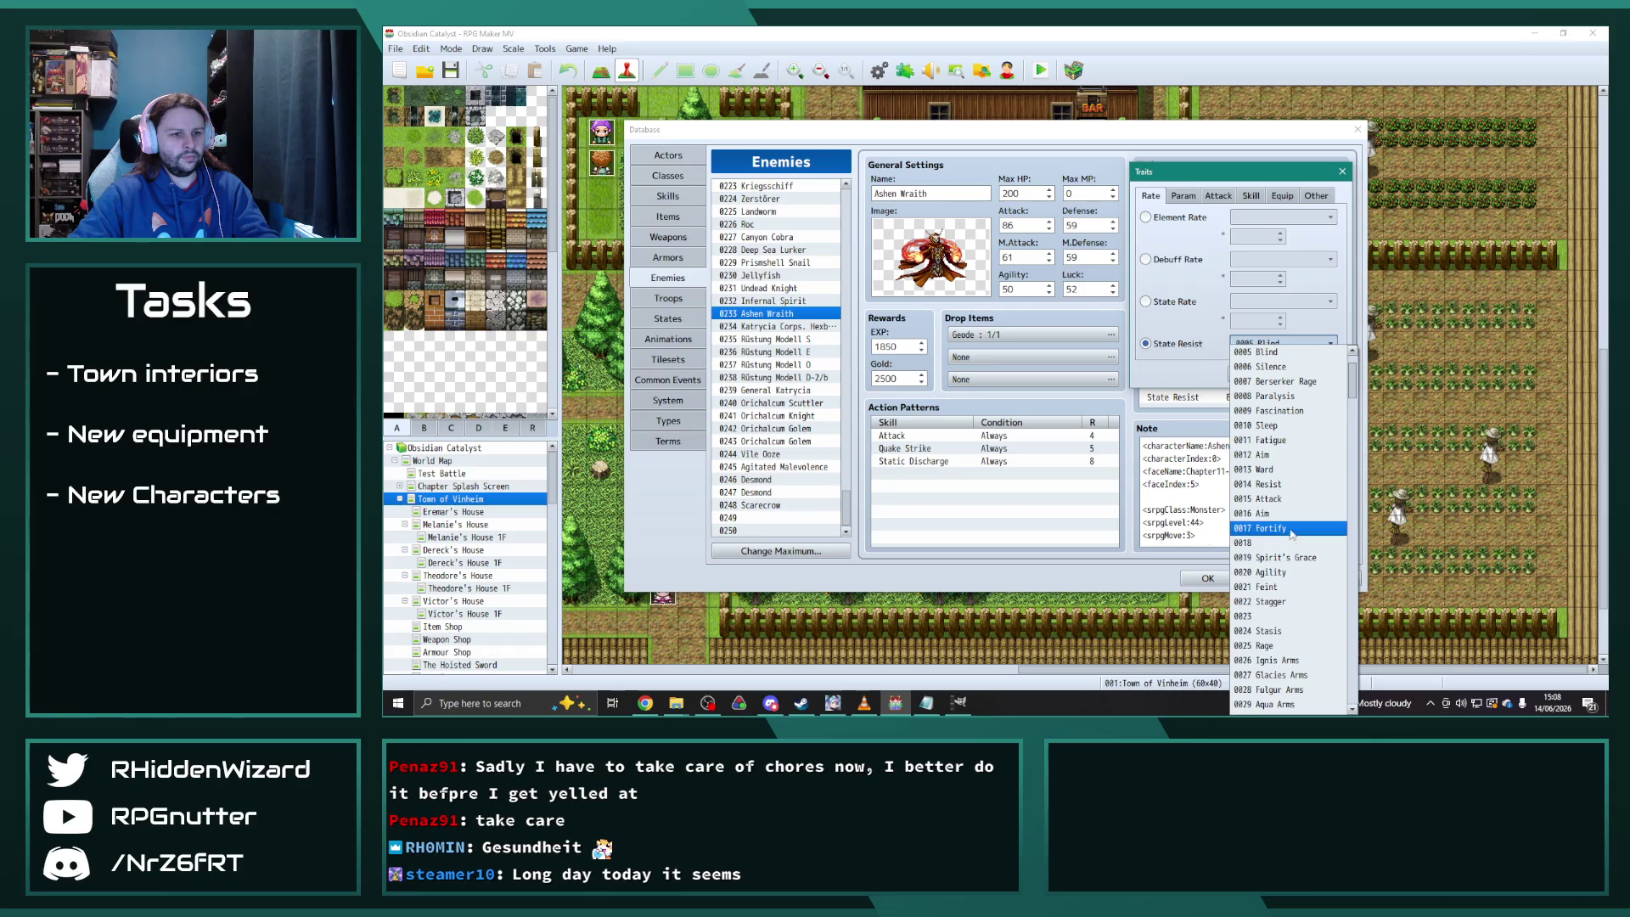
Change the extra Blind resist trait to State Resist Fear
{"action": "scroll", "coordinate": [1290, 560], "scroll_direction": "up", "scroll_amount": 2}
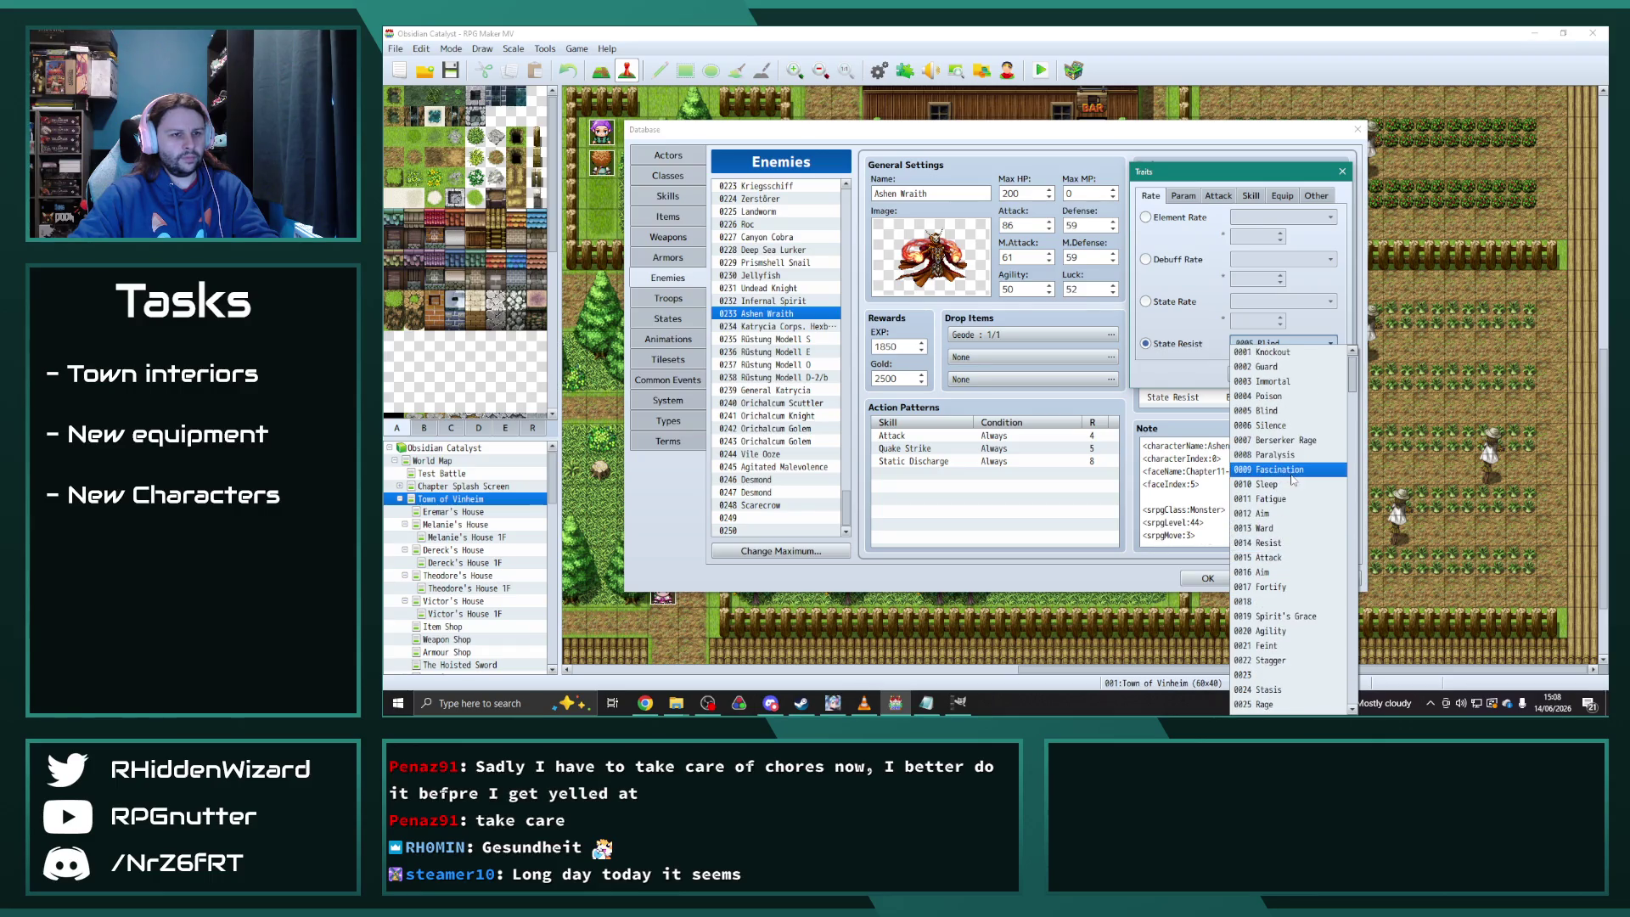
{"action": "scroll", "coordinate": [1292, 481], "scroll_direction": "down", "scroll_amount": 2}
{"action": "scroll", "coordinate": [1292, 481], "scroll_direction": "down", "scroll_amount": 7}
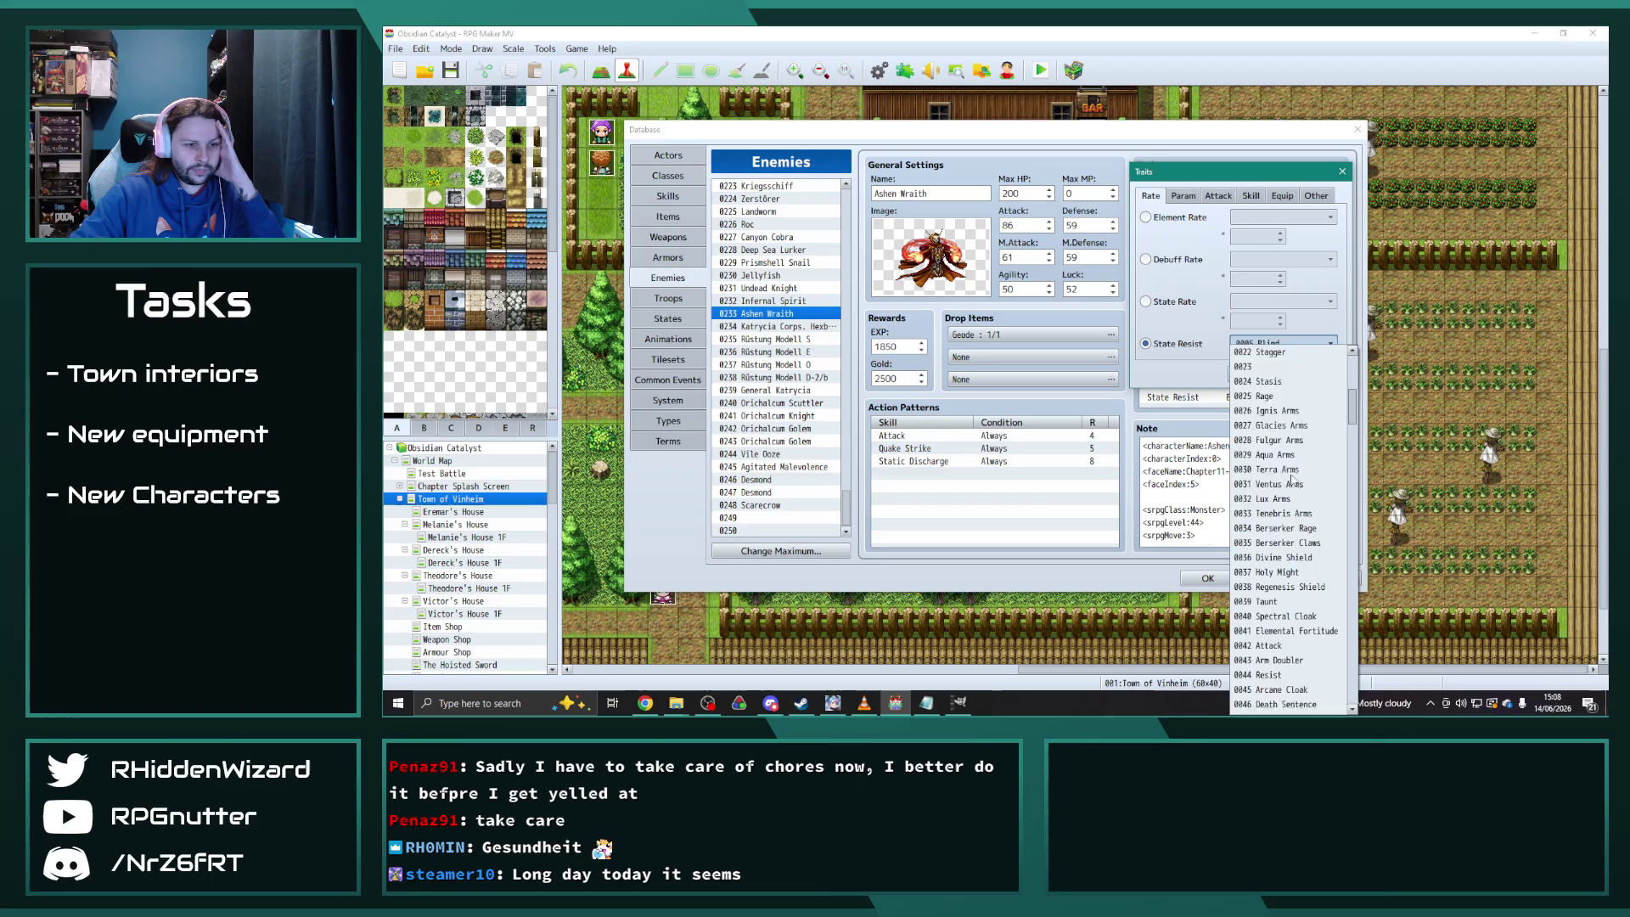
{"action": "left_click", "coordinate": [1278, 632]}
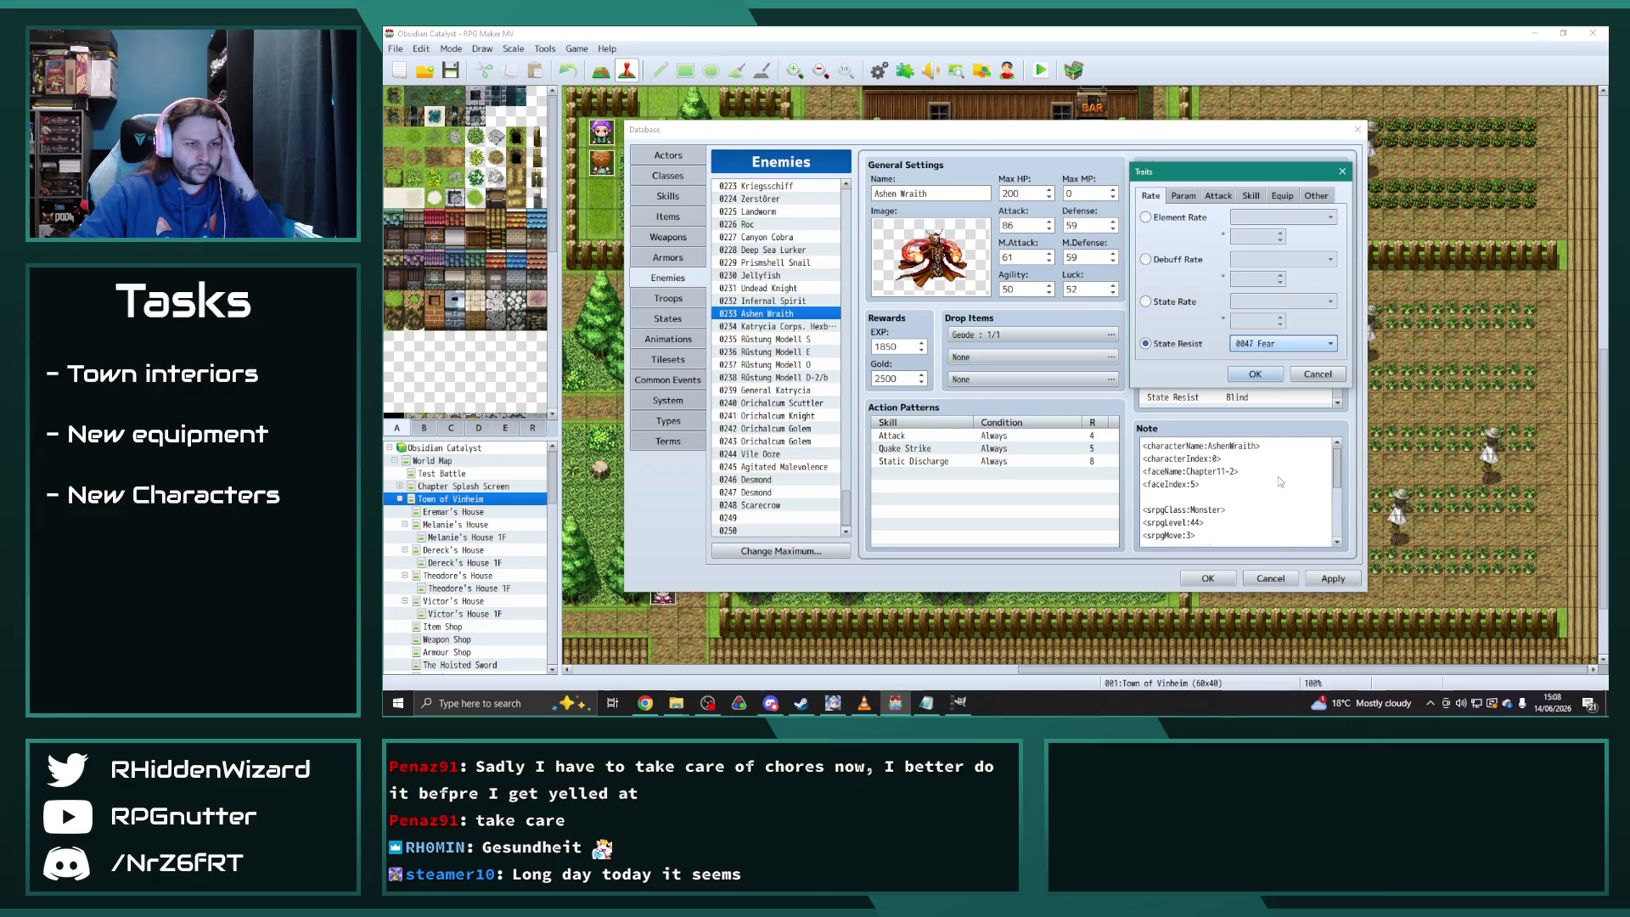
{"action": "left_click", "coordinate": [1265, 378]}
{"action": "left_click", "coordinate": [1260, 401]}
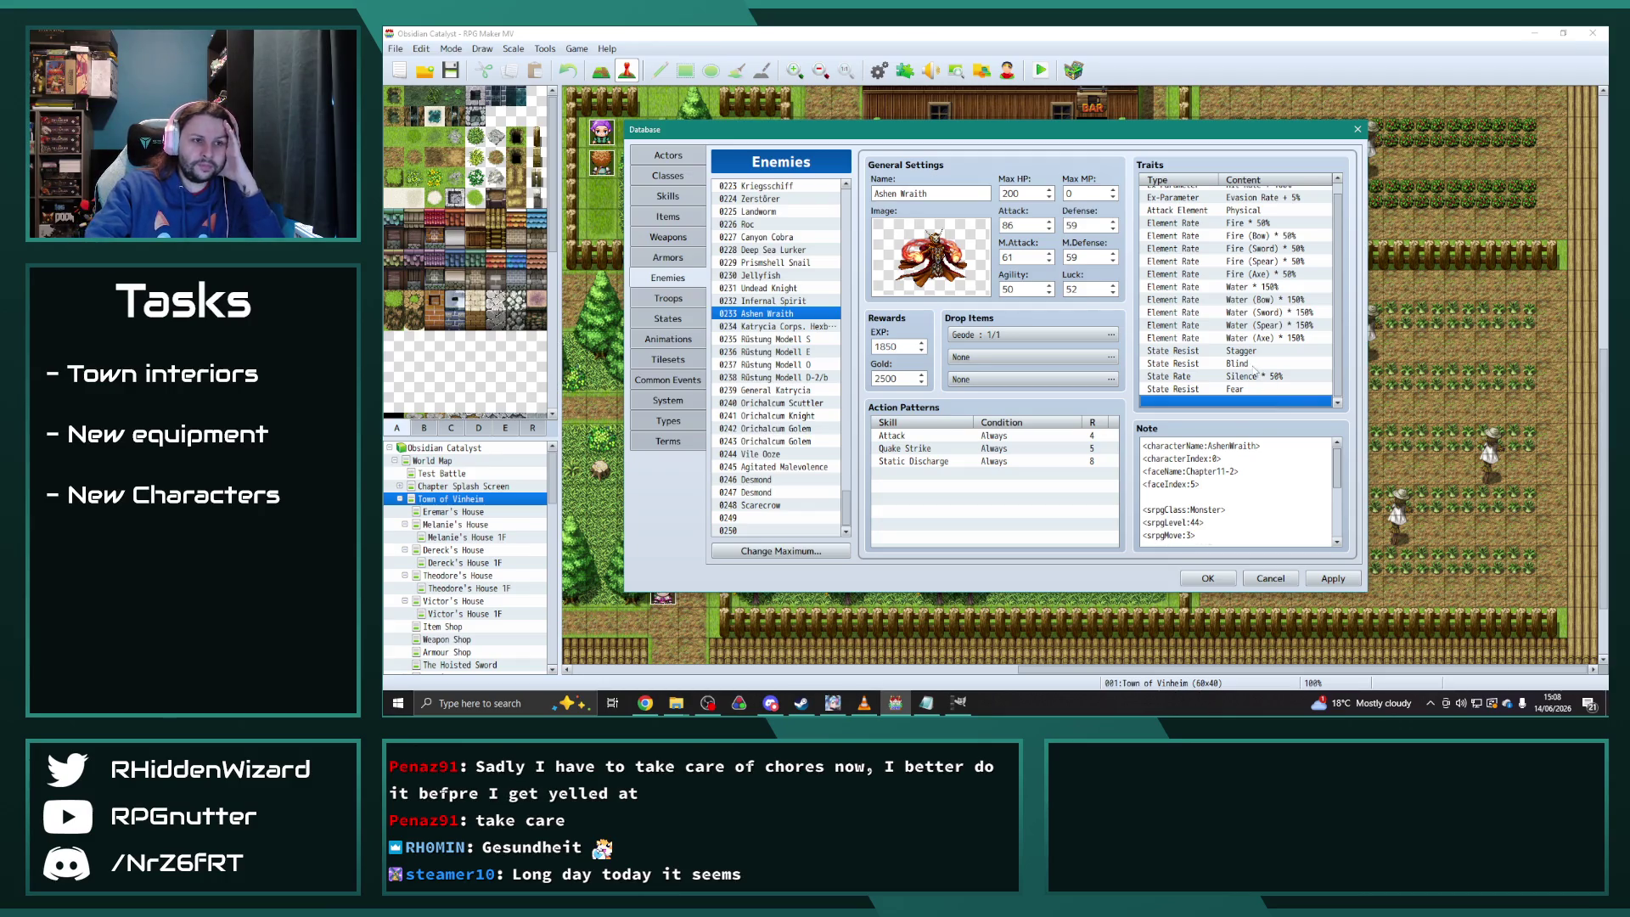
Change Ashen Wraith's Blind resist trait to Poison
{"action": "double_click", "coordinate": [1254, 365]}
{"action": "left_click", "coordinate": [1281, 343]}
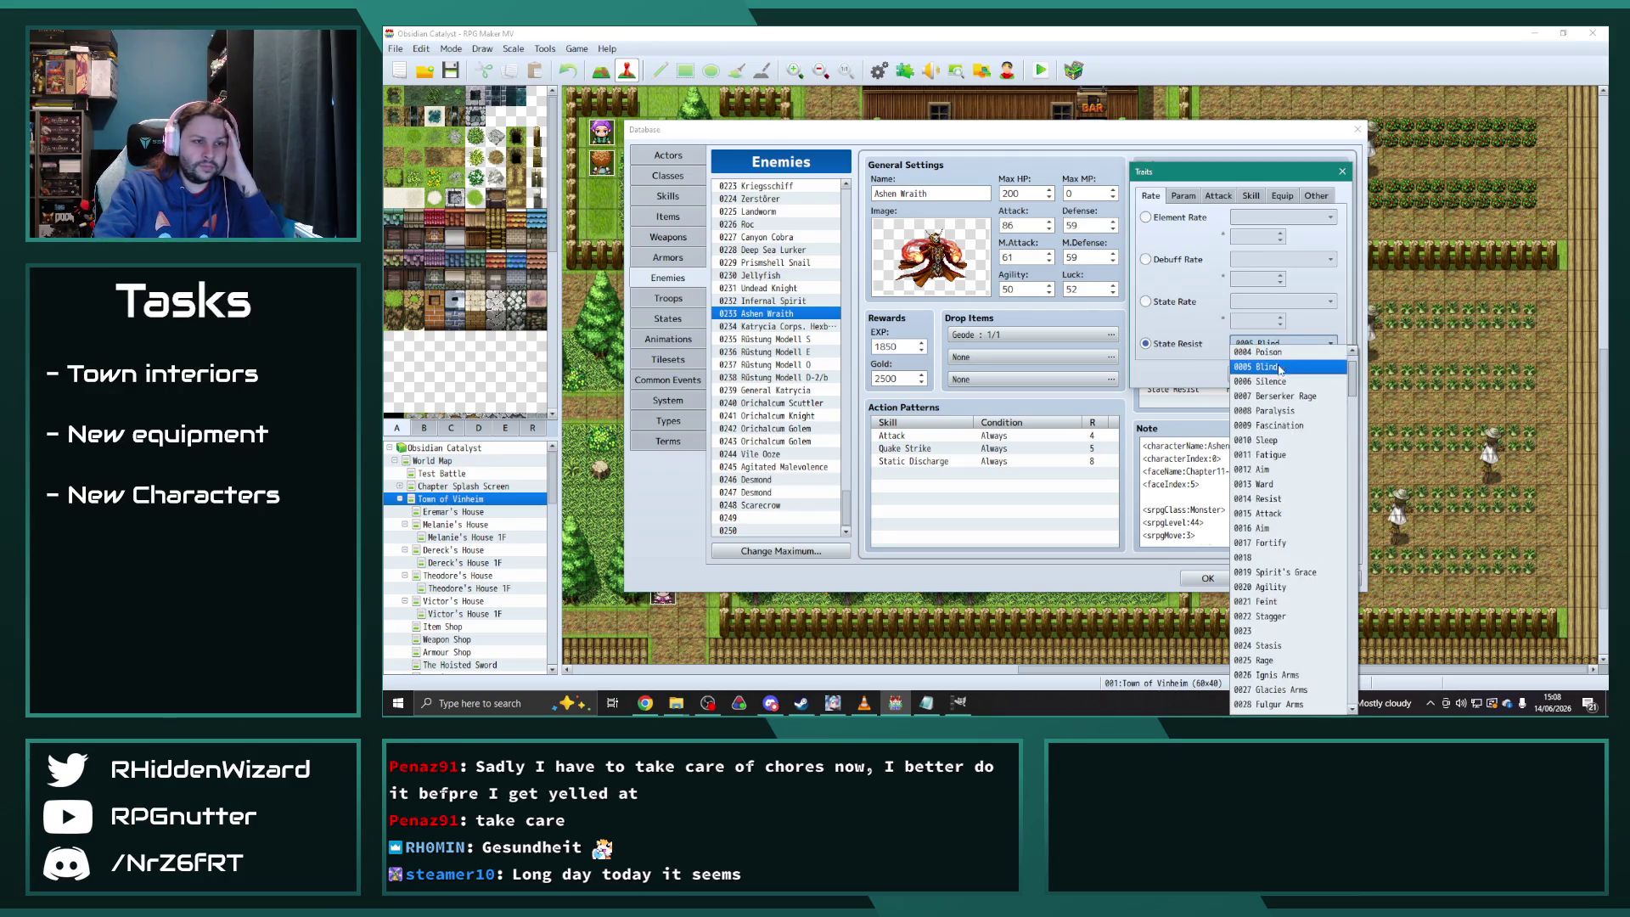
{"action": "left_click", "coordinate": [1269, 351]}
{"action": "left_click", "coordinate": [1292, 373]}
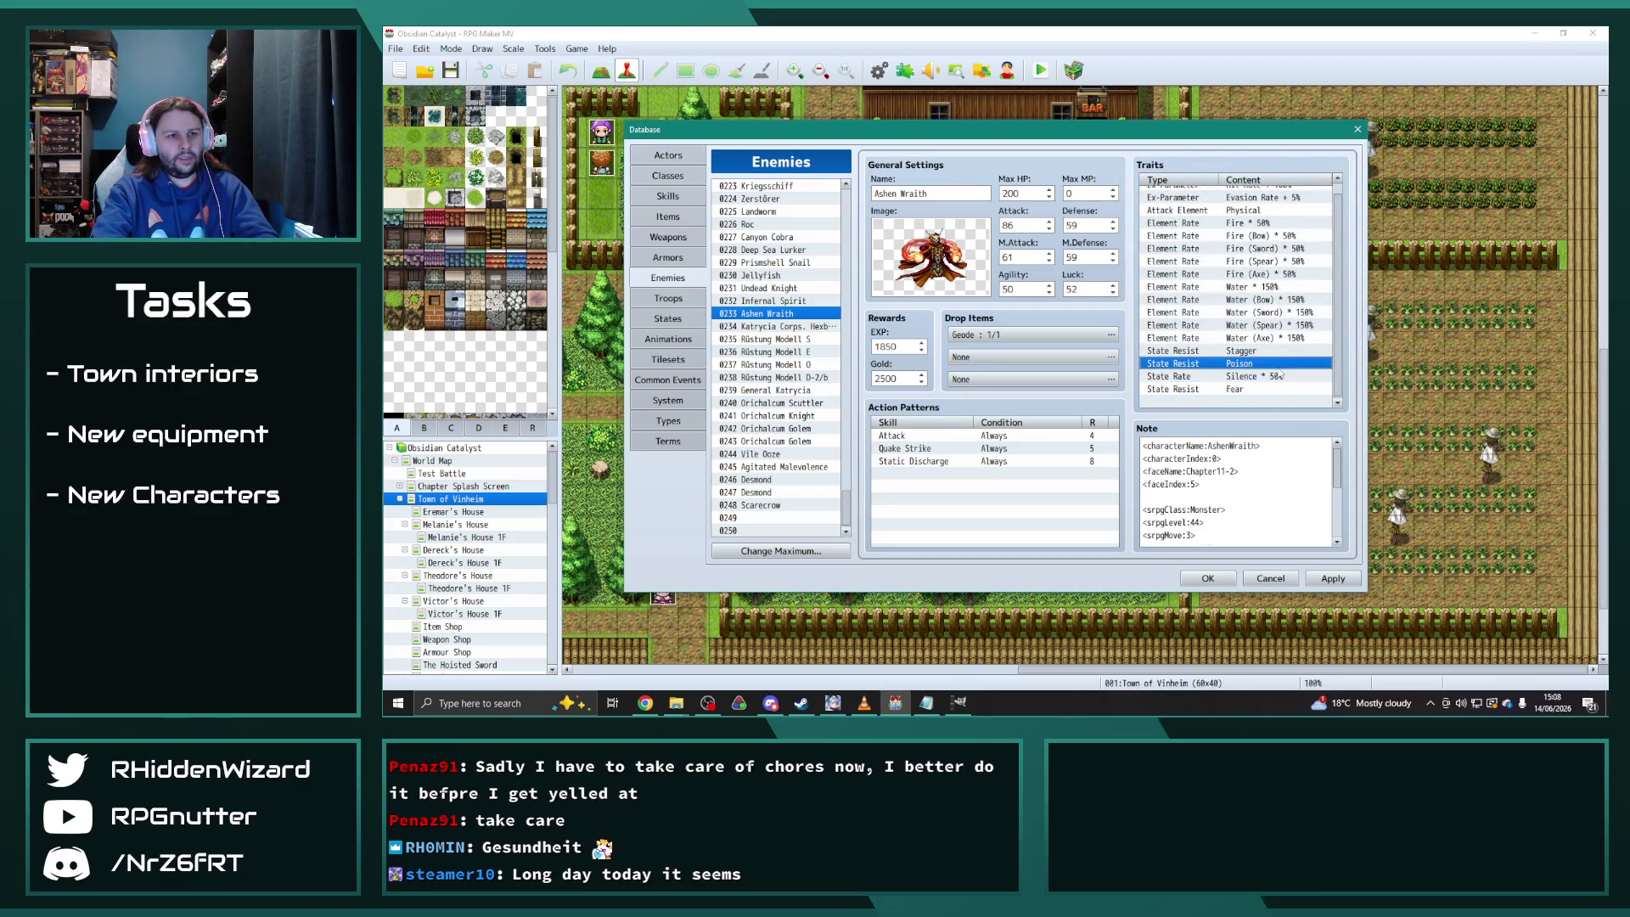
Add a State Resist Sleep trait and select the Poison through Fear rows
{"action": "double_click", "coordinate": [1271, 363]}
{"action": "left_click", "coordinate": [1271, 344]}
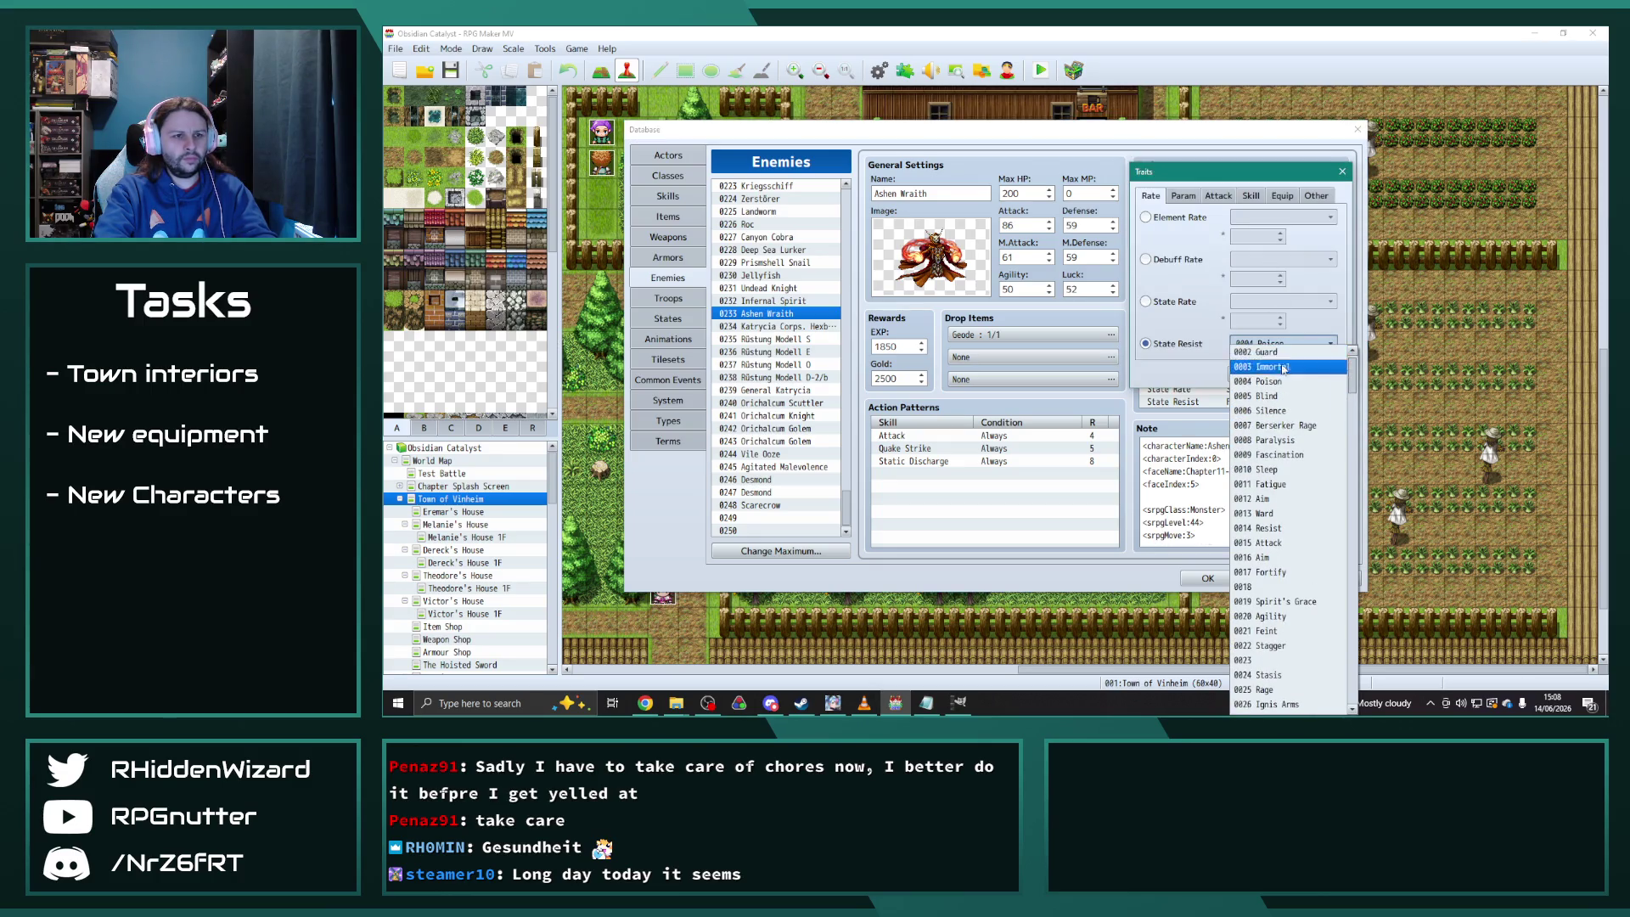
{"action": "left_click", "coordinate": [1285, 469]}
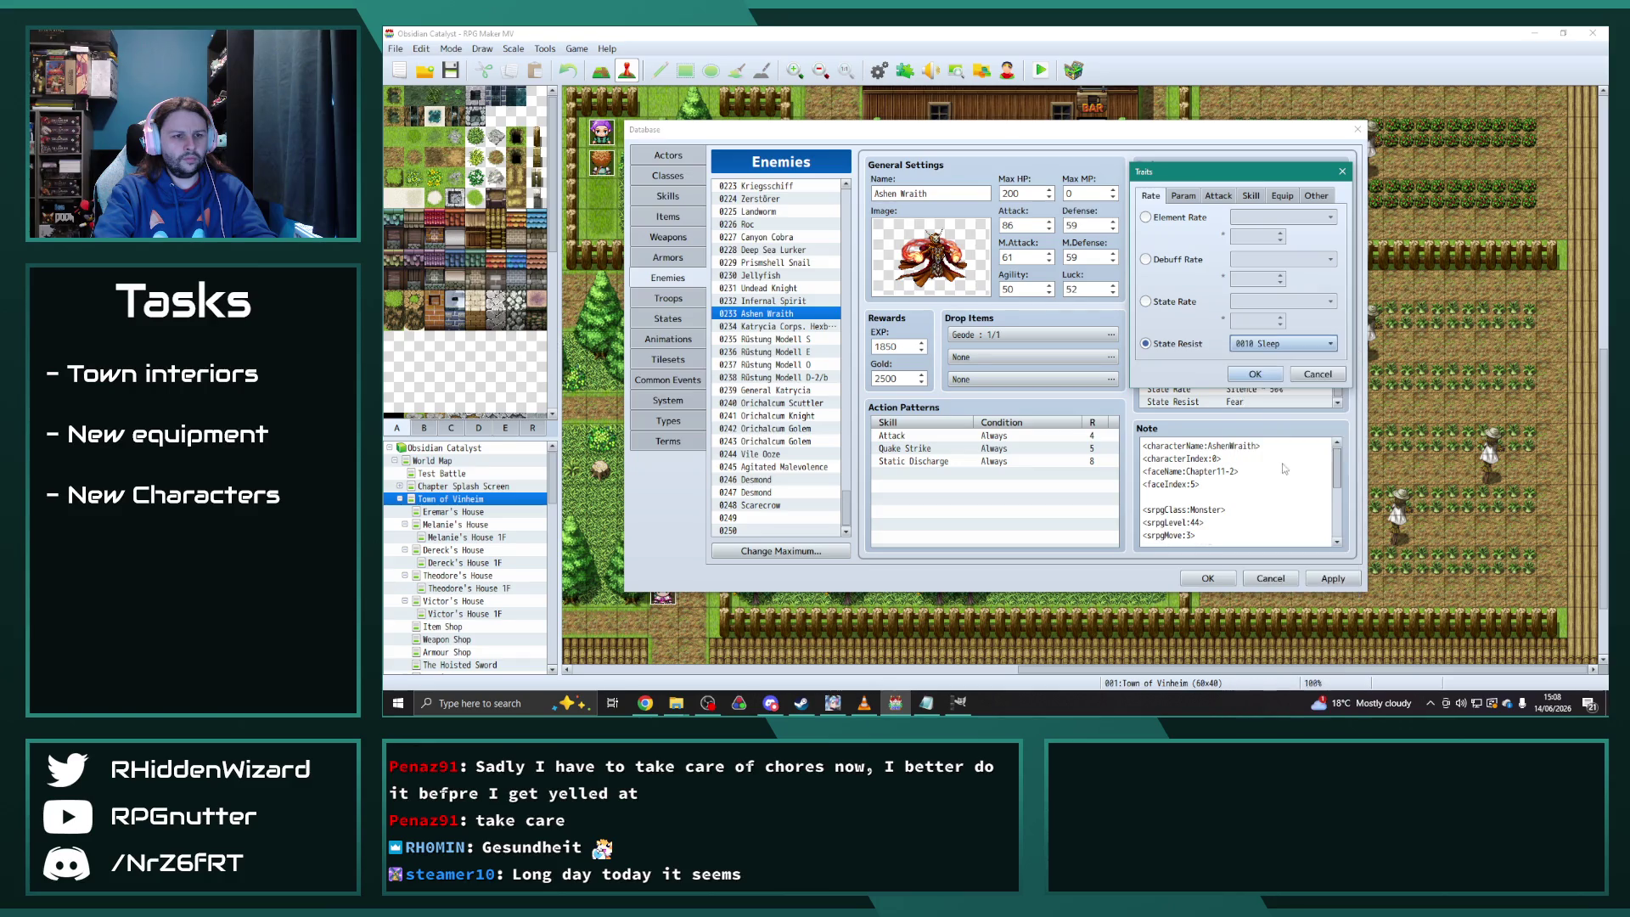
{"action": "left_click", "coordinate": [1256, 374]}
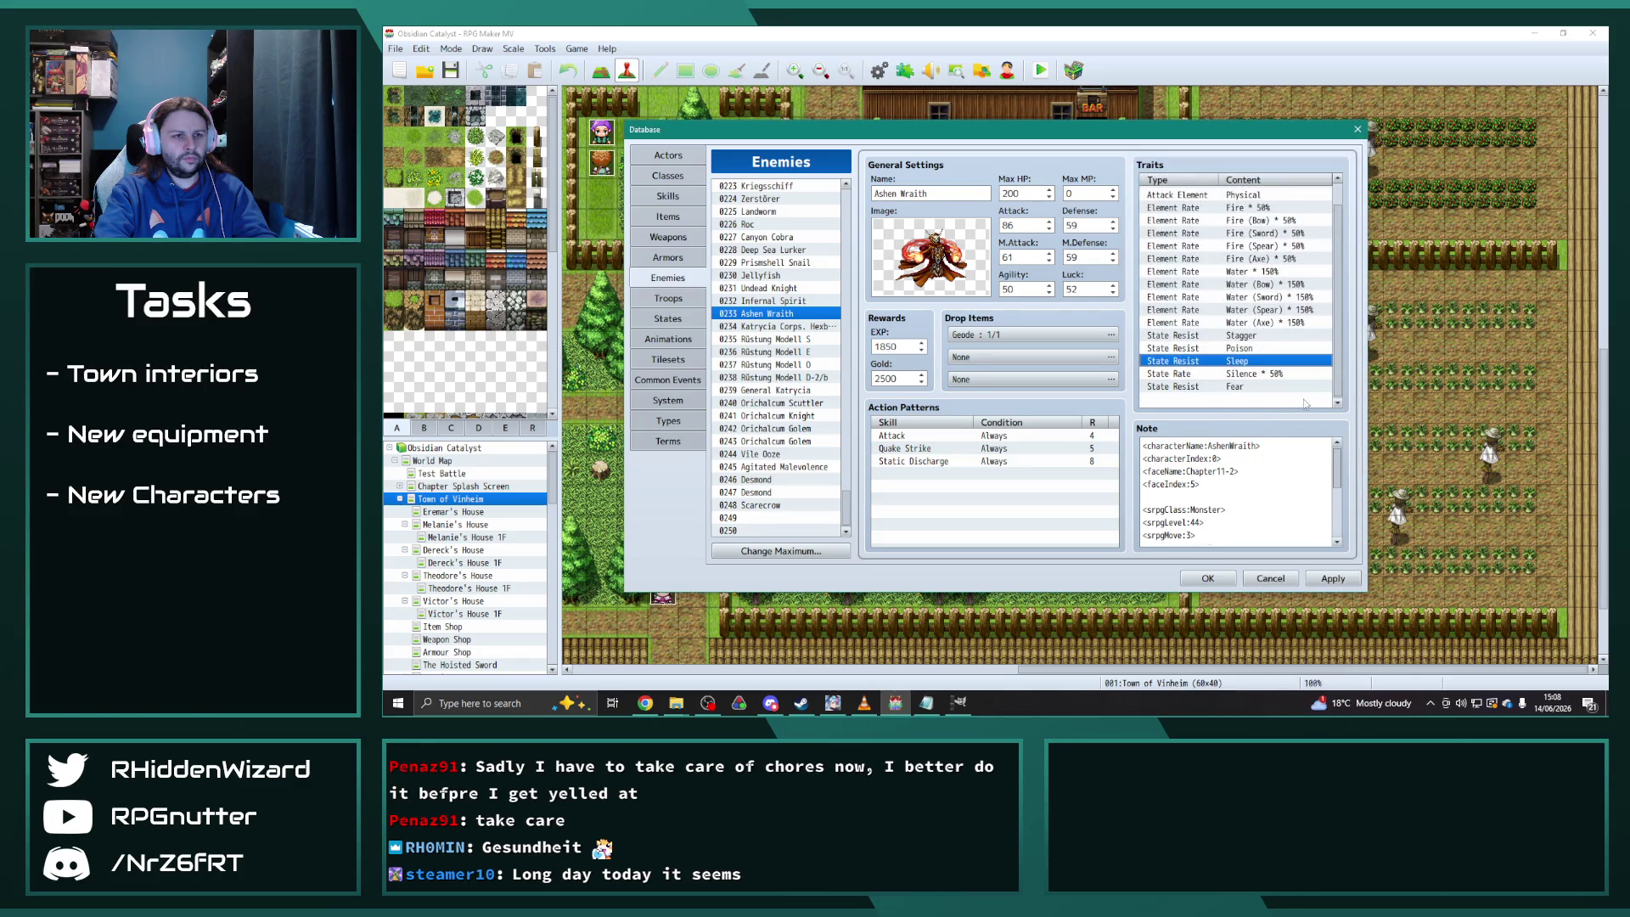
{"action": "left_click", "coordinate": [1251, 348]}
{"action": "left_click", "coordinate": [1250, 389], "text": "shift"}
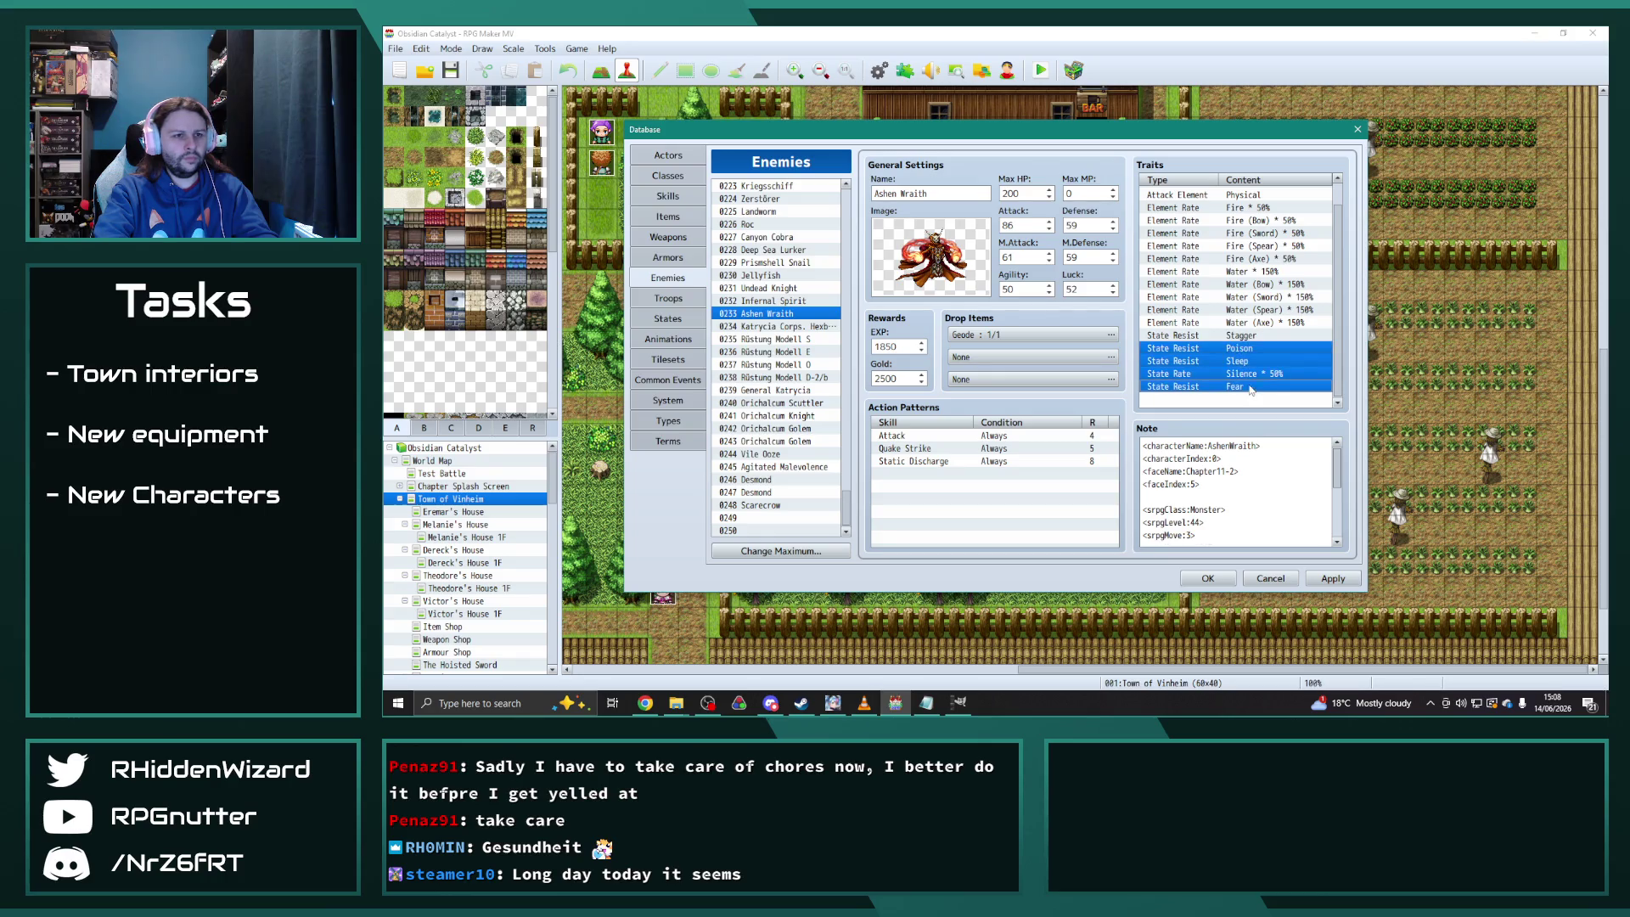
{"action": "left_click", "coordinate": [773, 302]}
Paste the state traits into Infernal Spirit and delete the duplicate Poison resist
{"action": "left_click", "coordinate": [1232, 376]}
{"action": "key", "text": "ctrl+v"}
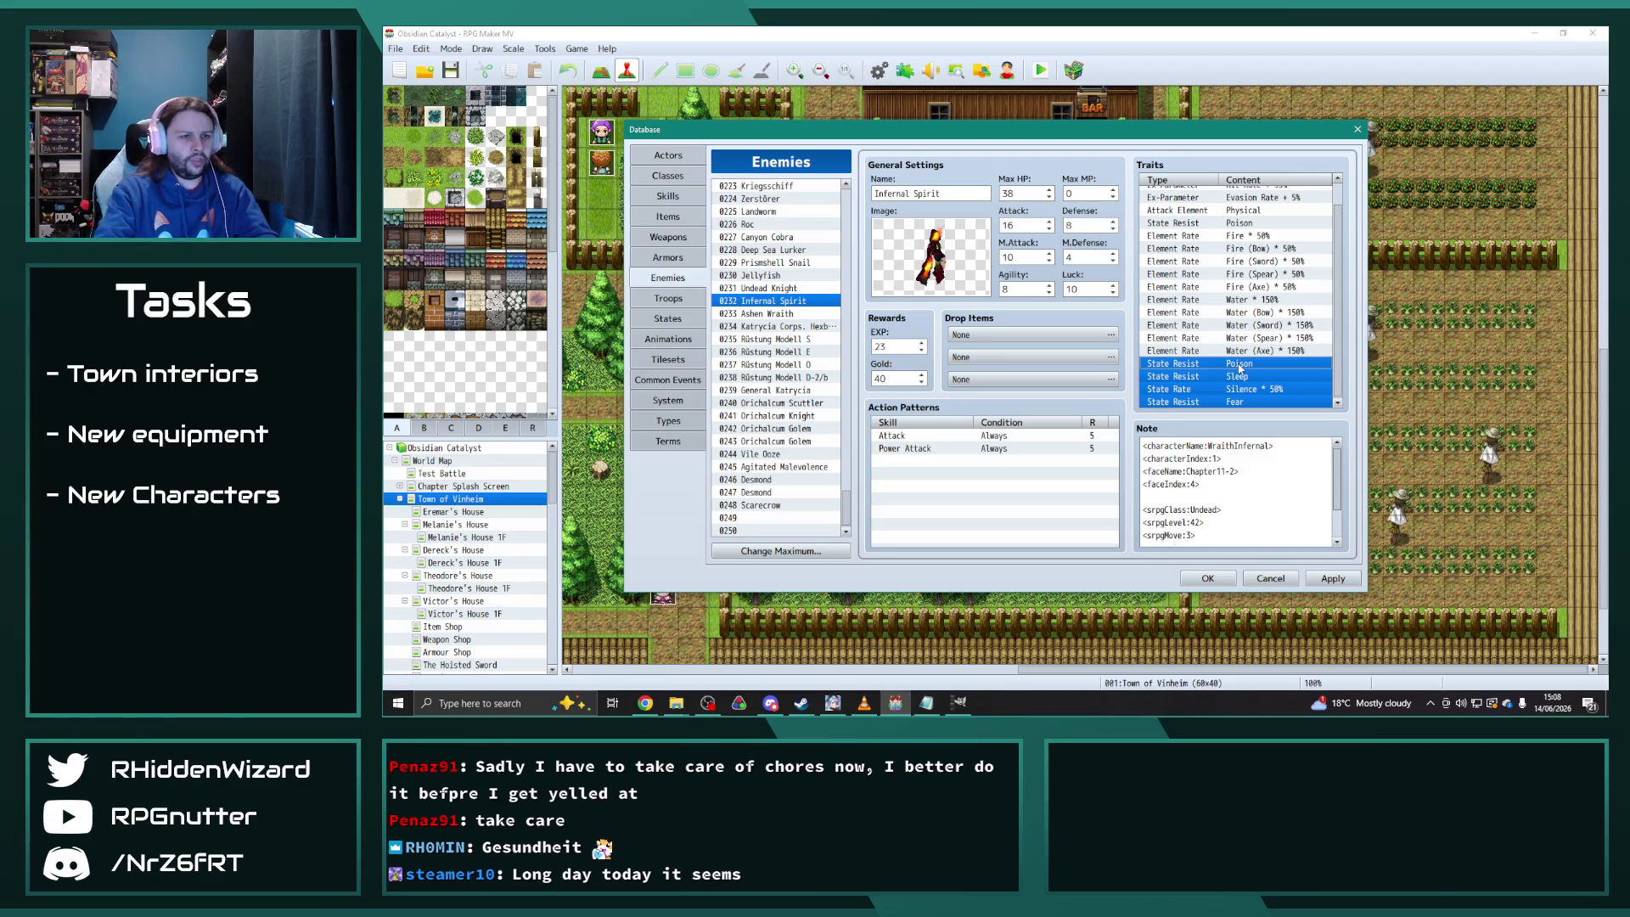
{"action": "left_click", "coordinate": [1240, 367]}
{"action": "key", "text": "Delete"}
Paste the state traits into Undead Knight and delete the duplicate Poison and unwanted pasted rows
{"action": "left_click", "coordinate": [783, 288]}
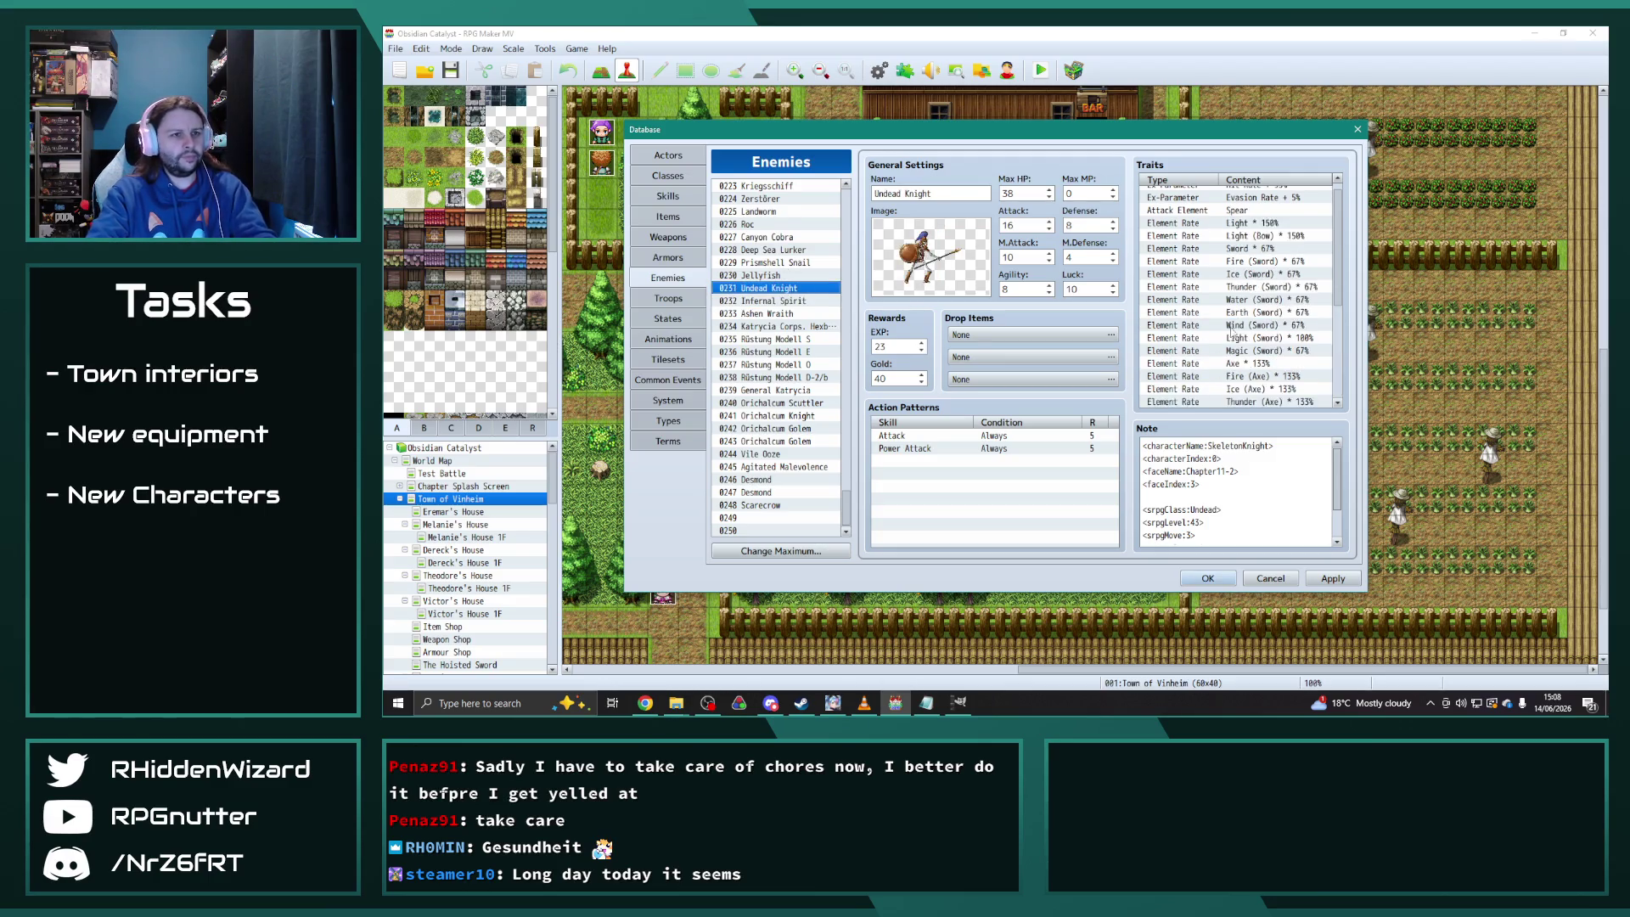
{"action": "scroll", "coordinate": [1231, 351], "scroll_direction": "down", "scroll_amount": 5}
{"action": "scroll", "coordinate": [1239, 365], "scroll_direction": "down", "scroll_amount": 1}
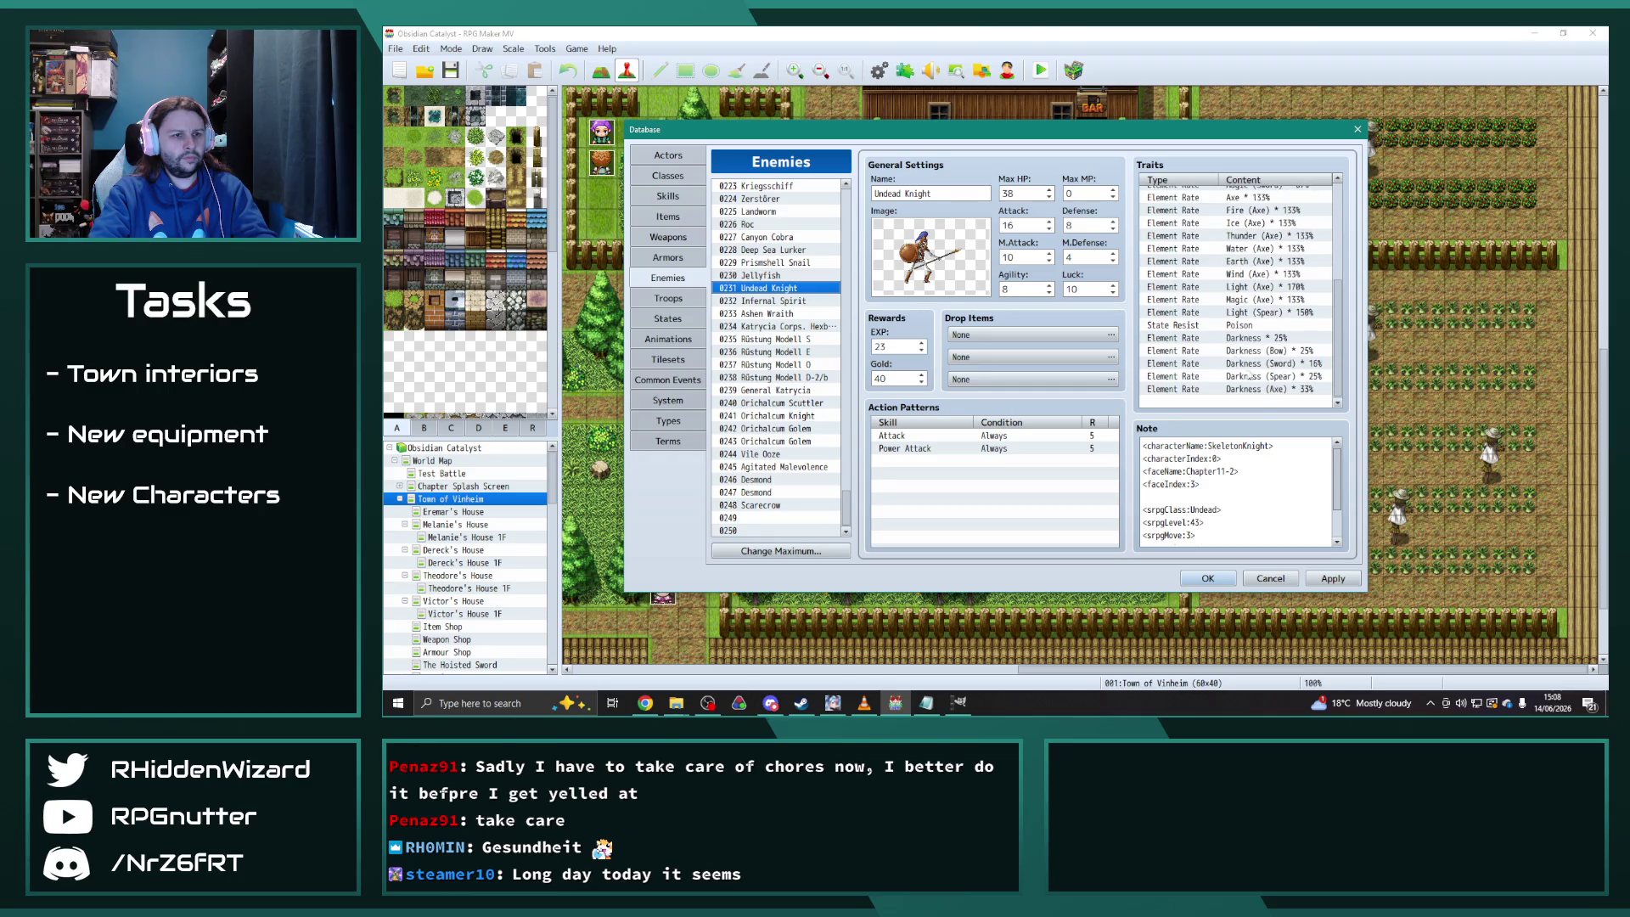
{"action": "left_click", "coordinate": [1248, 402]}
{"action": "key", "text": "ctrl+v"}
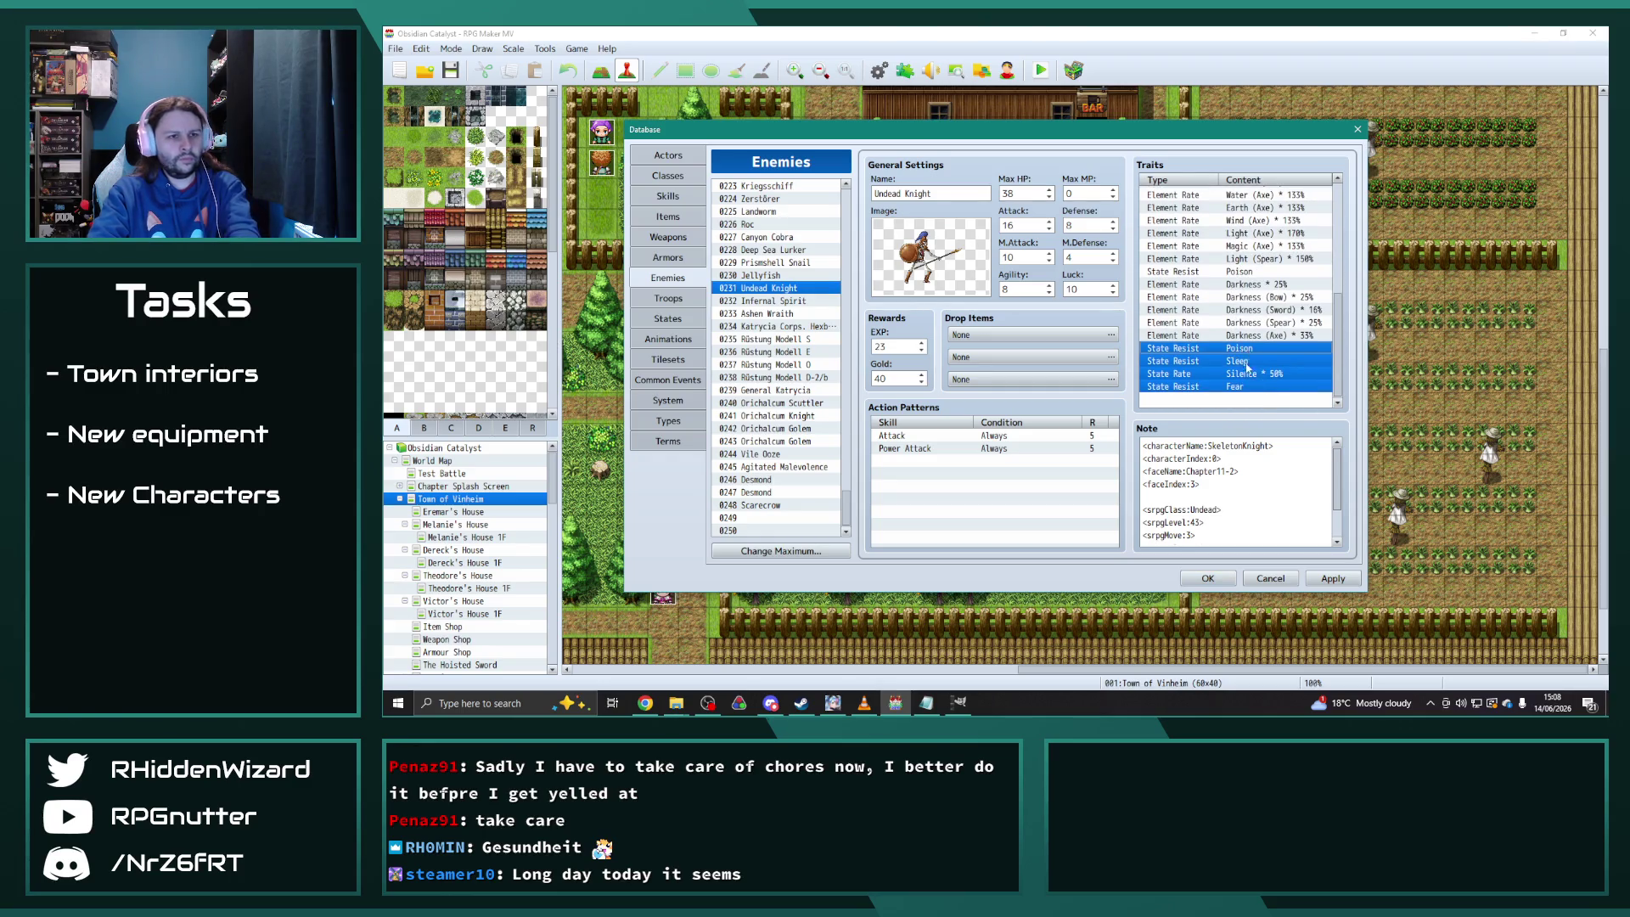
{"action": "left_click", "coordinate": [1246, 366]}
{"action": "left_click", "coordinate": [1247, 348]}
{"action": "key", "text": "Delete"}
{"action": "left_click", "coordinate": [1305, 392]}
{"action": "key", "text": "Delete"}
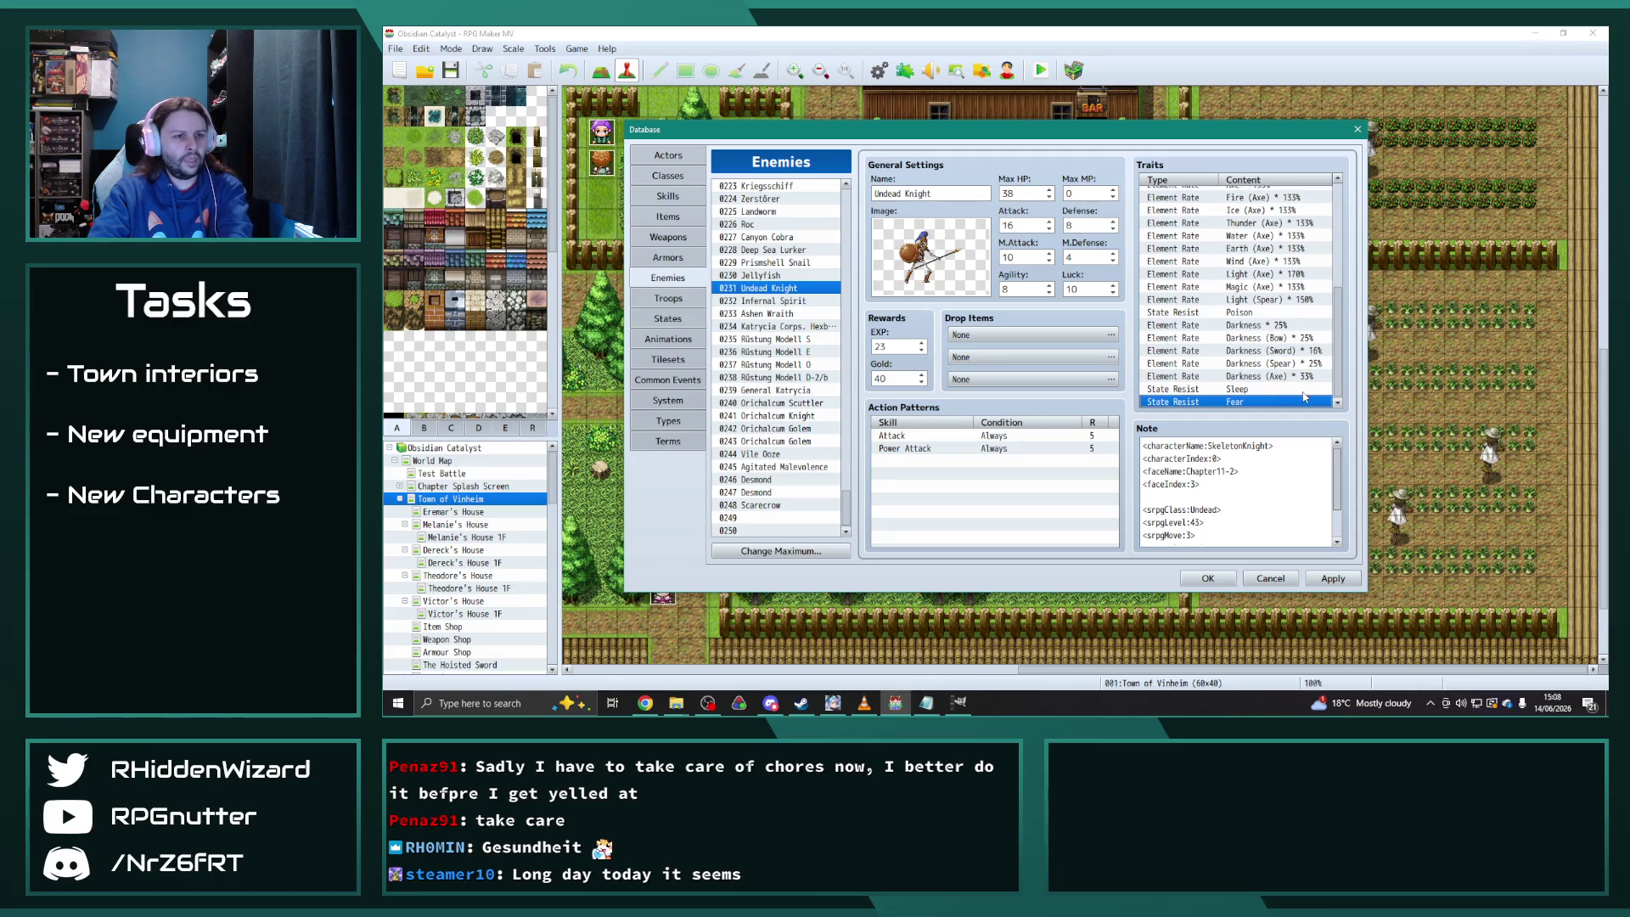
Delete Infernal Spirit's Silence 50% state rate trait
{"action": "left_click", "coordinate": [802, 302]}
{"action": "left_click", "coordinate": [1255, 375]}
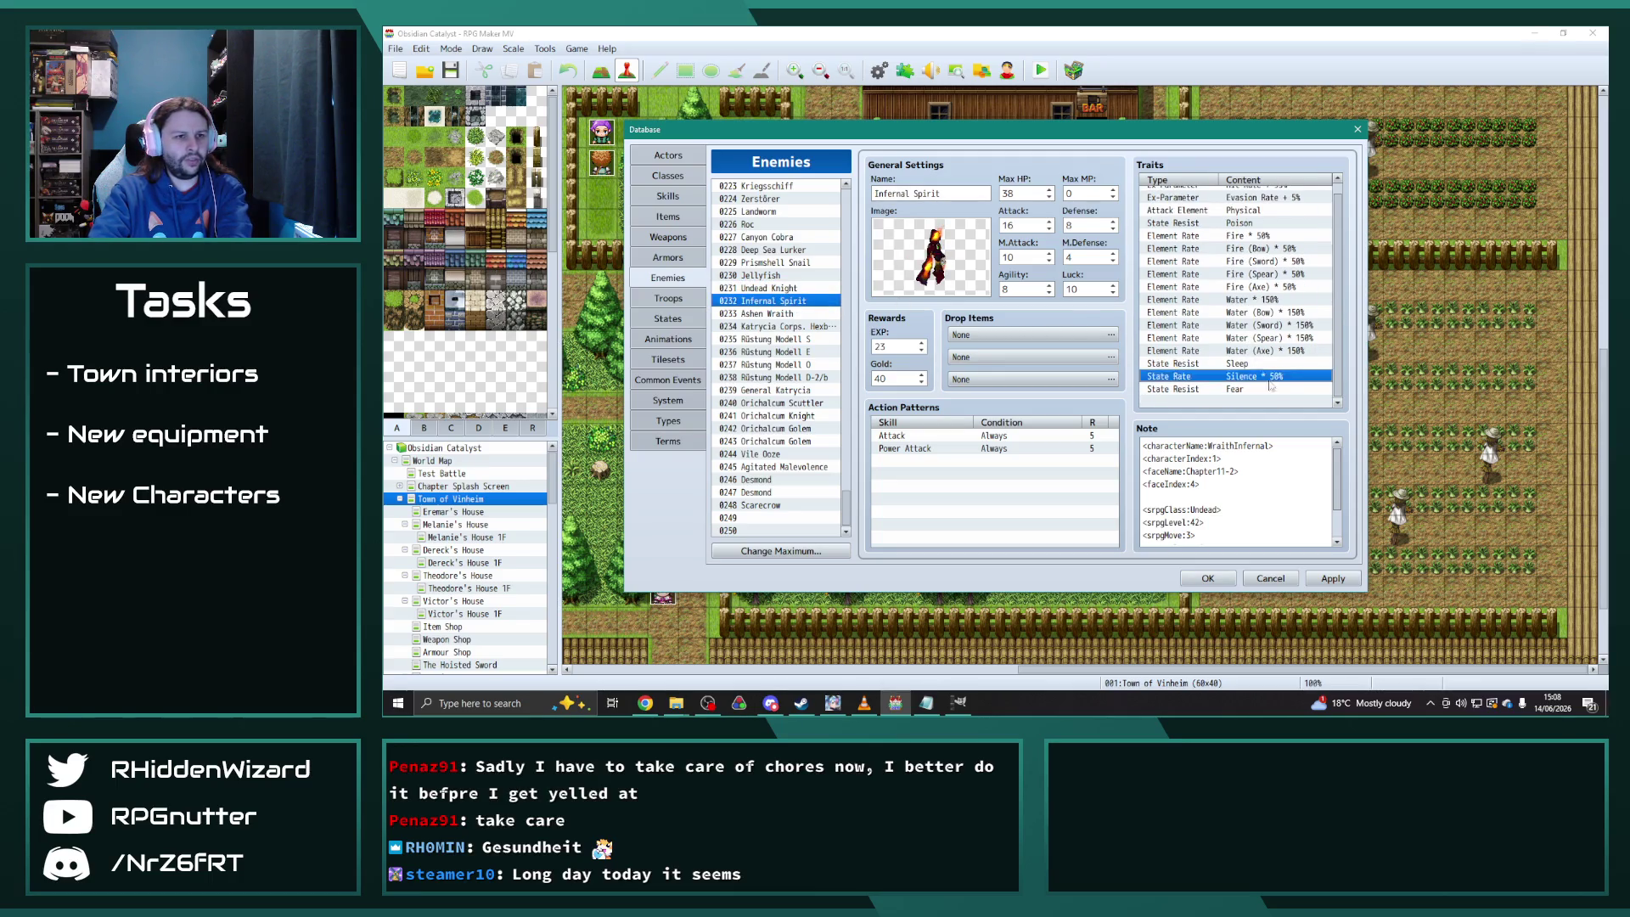
{"action": "key", "text": "Delete"}
{"action": "left_click", "coordinate": [1241, 397]}
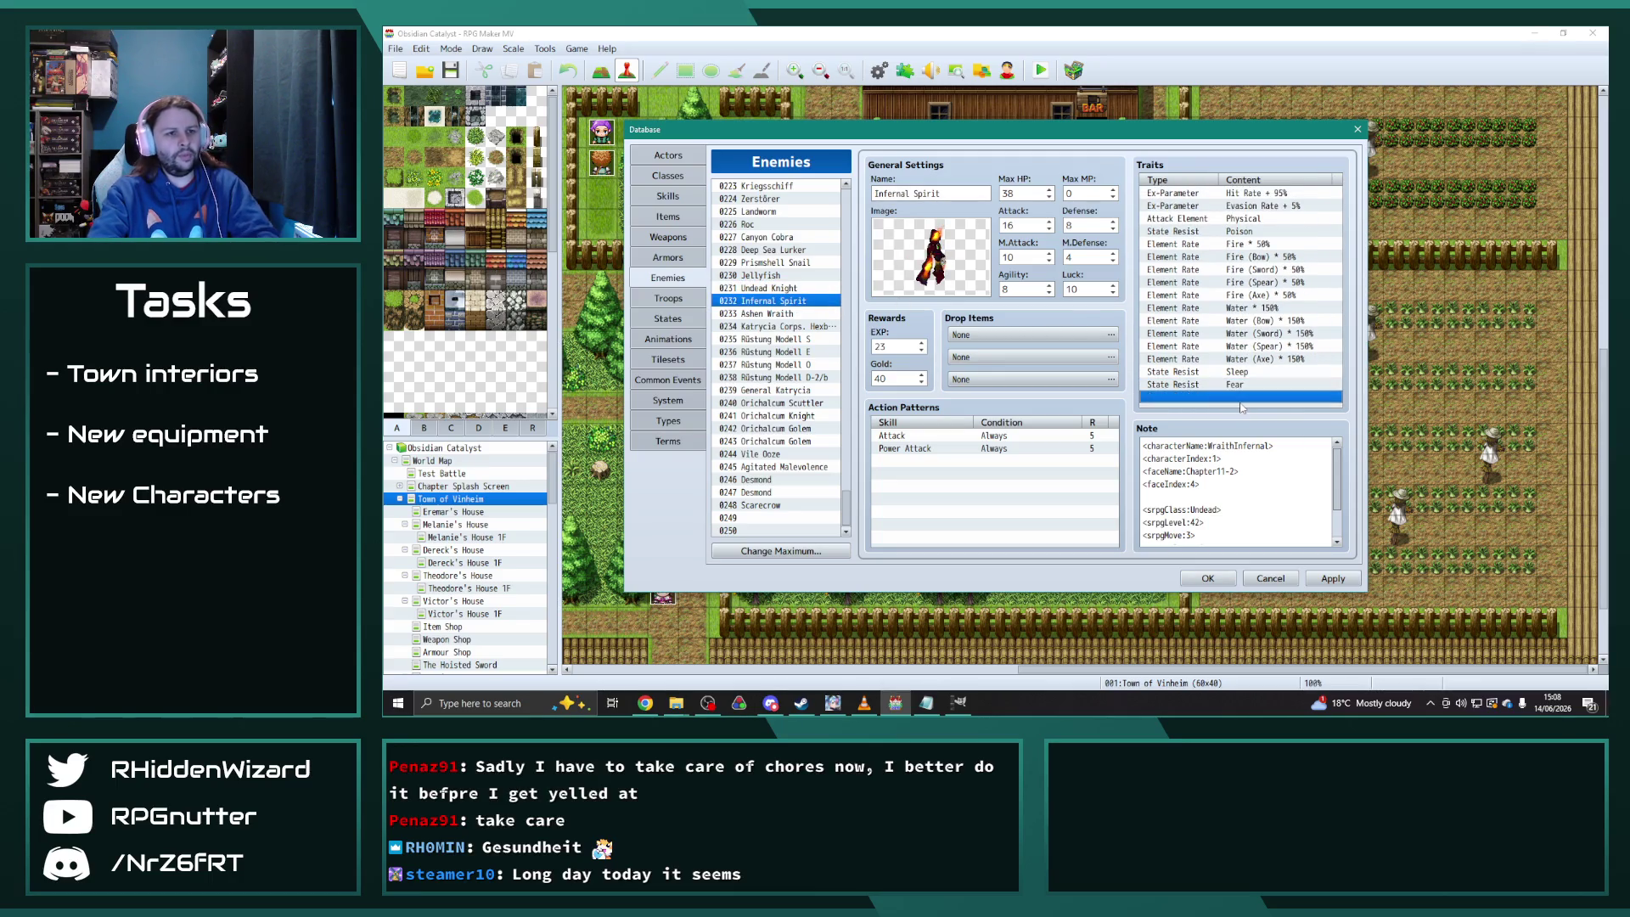
{"action": "left_click", "coordinate": [769, 314]}
Select the eight State Resist traits on Rüstung Modell S
{"action": "left_click", "coordinate": [789, 326]}
{"action": "scroll", "coordinate": [1205, 351], "scroll_direction": "down", "scroll_amount": 5}
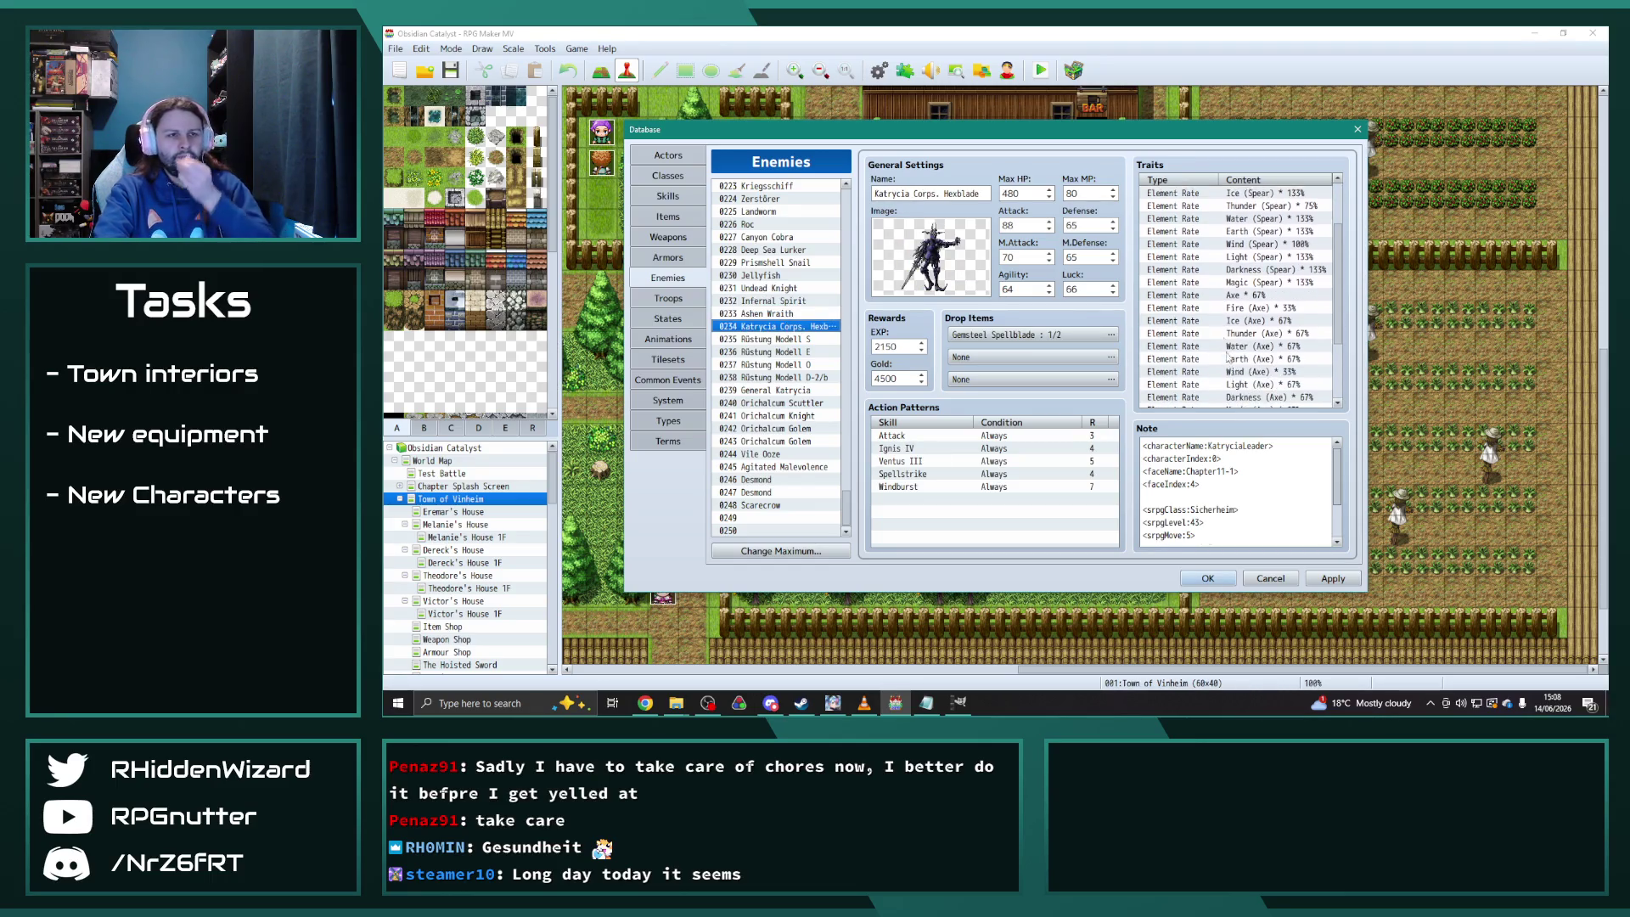
{"action": "left_click", "coordinate": [785, 340]}
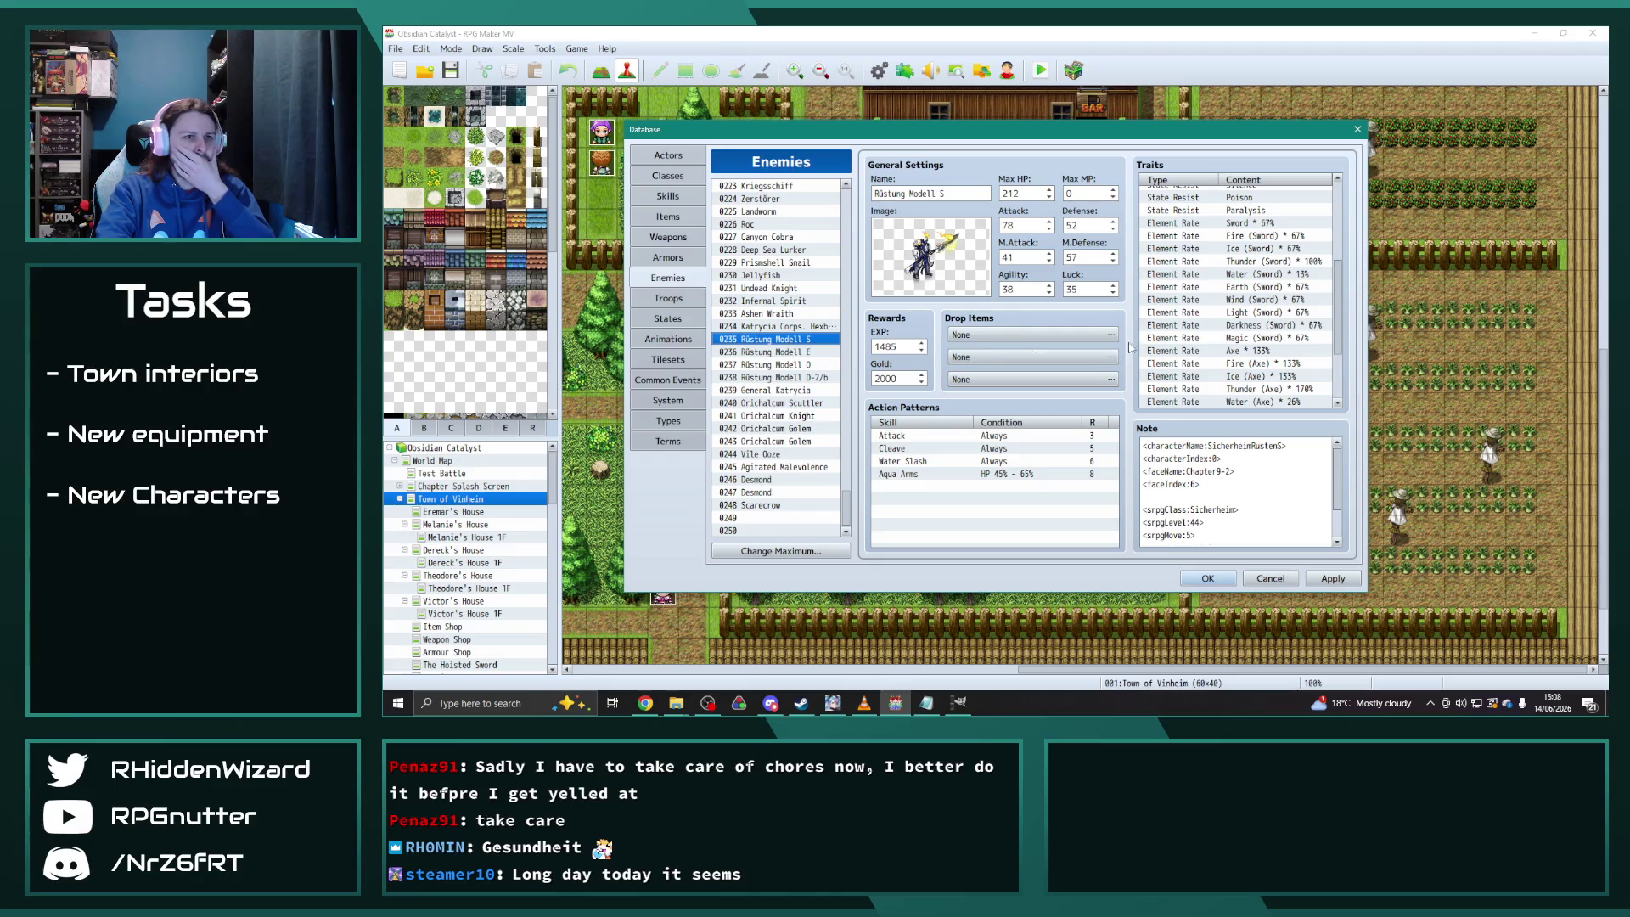
{"action": "scroll", "coordinate": [1254, 206], "scroll_direction": "up", "scroll_amount": 3}
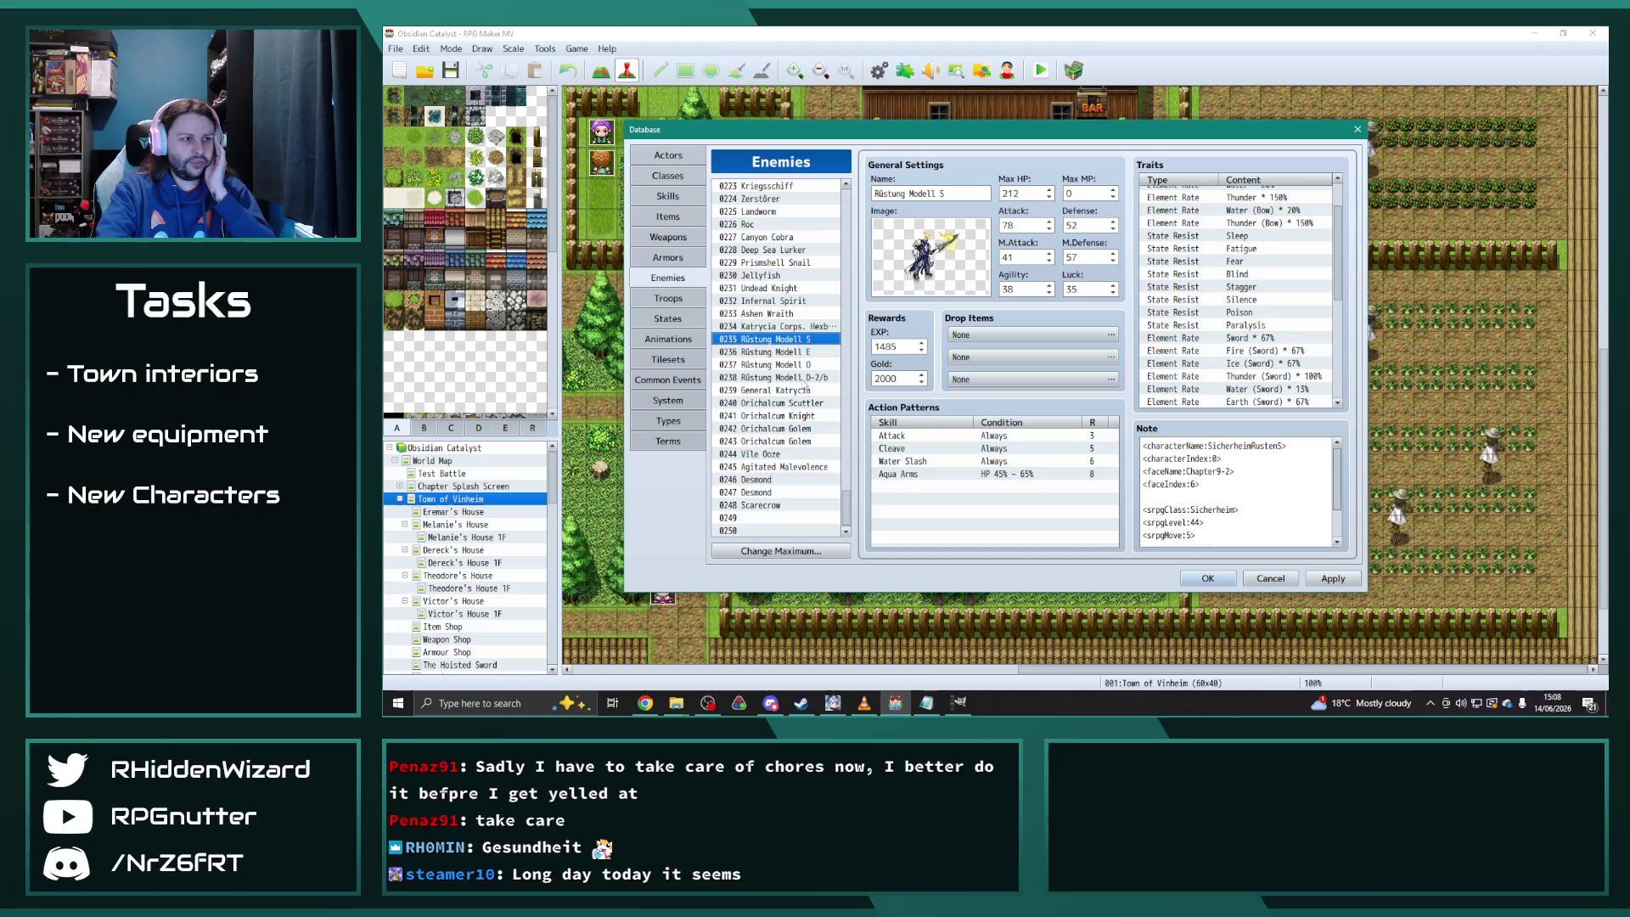
{"action": "left_click_drag", "start_coordinate": [1241, 240], "coordinate": [1243, 326]}
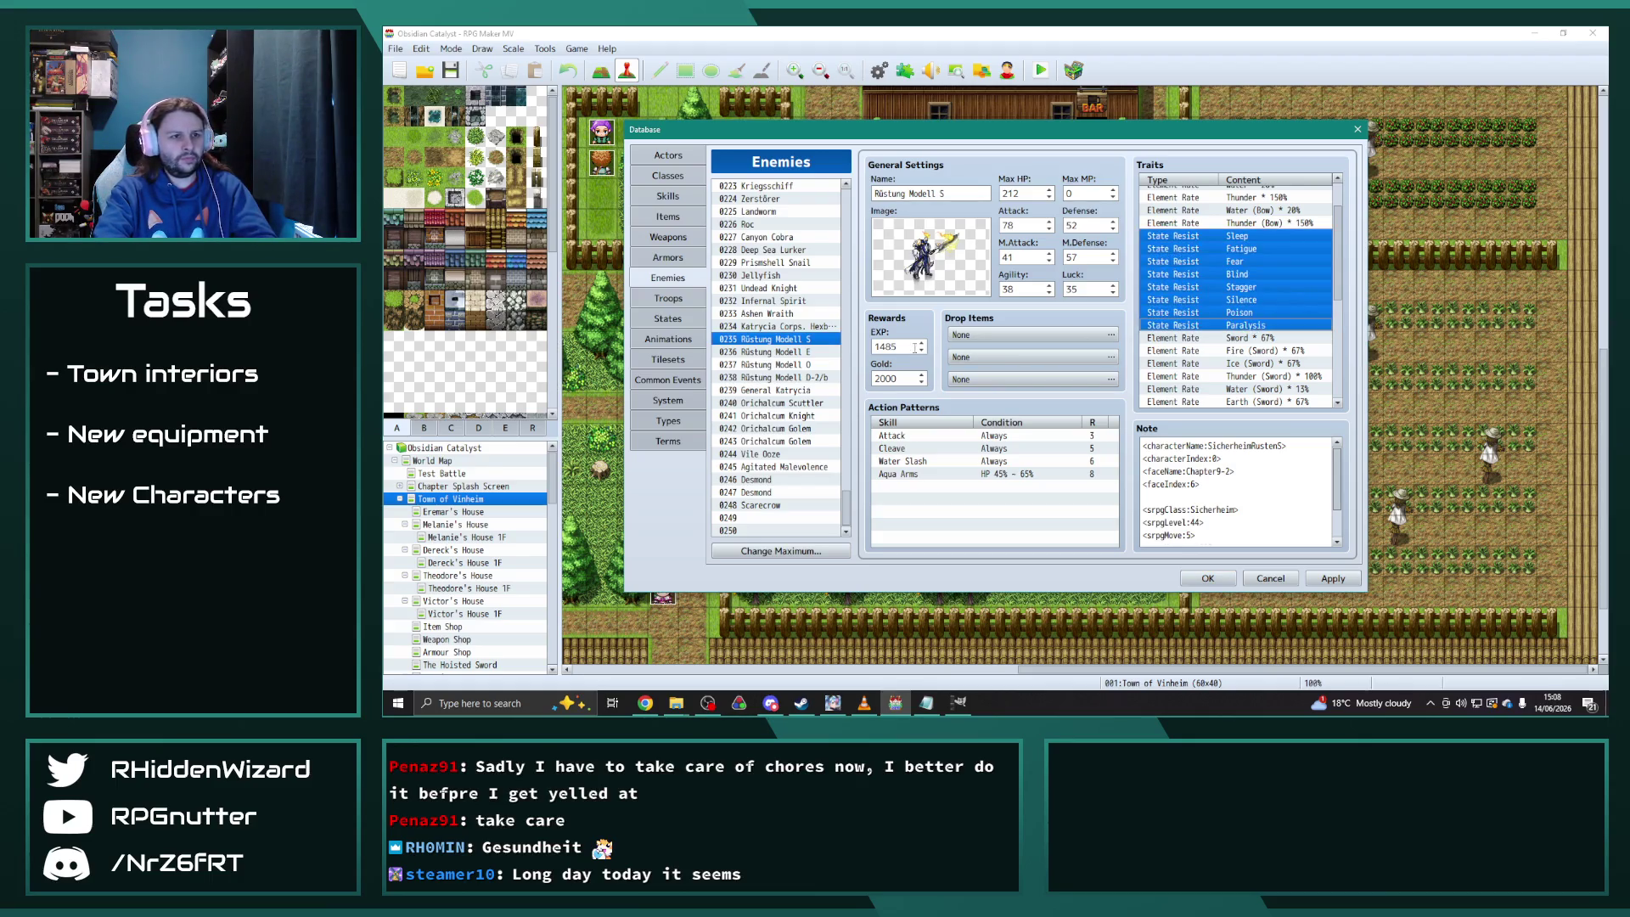
Paste the eight State Resist traits at the end of General Katrycia's Traits list
{"action": "left_click", "coordinate": [805, 390]}
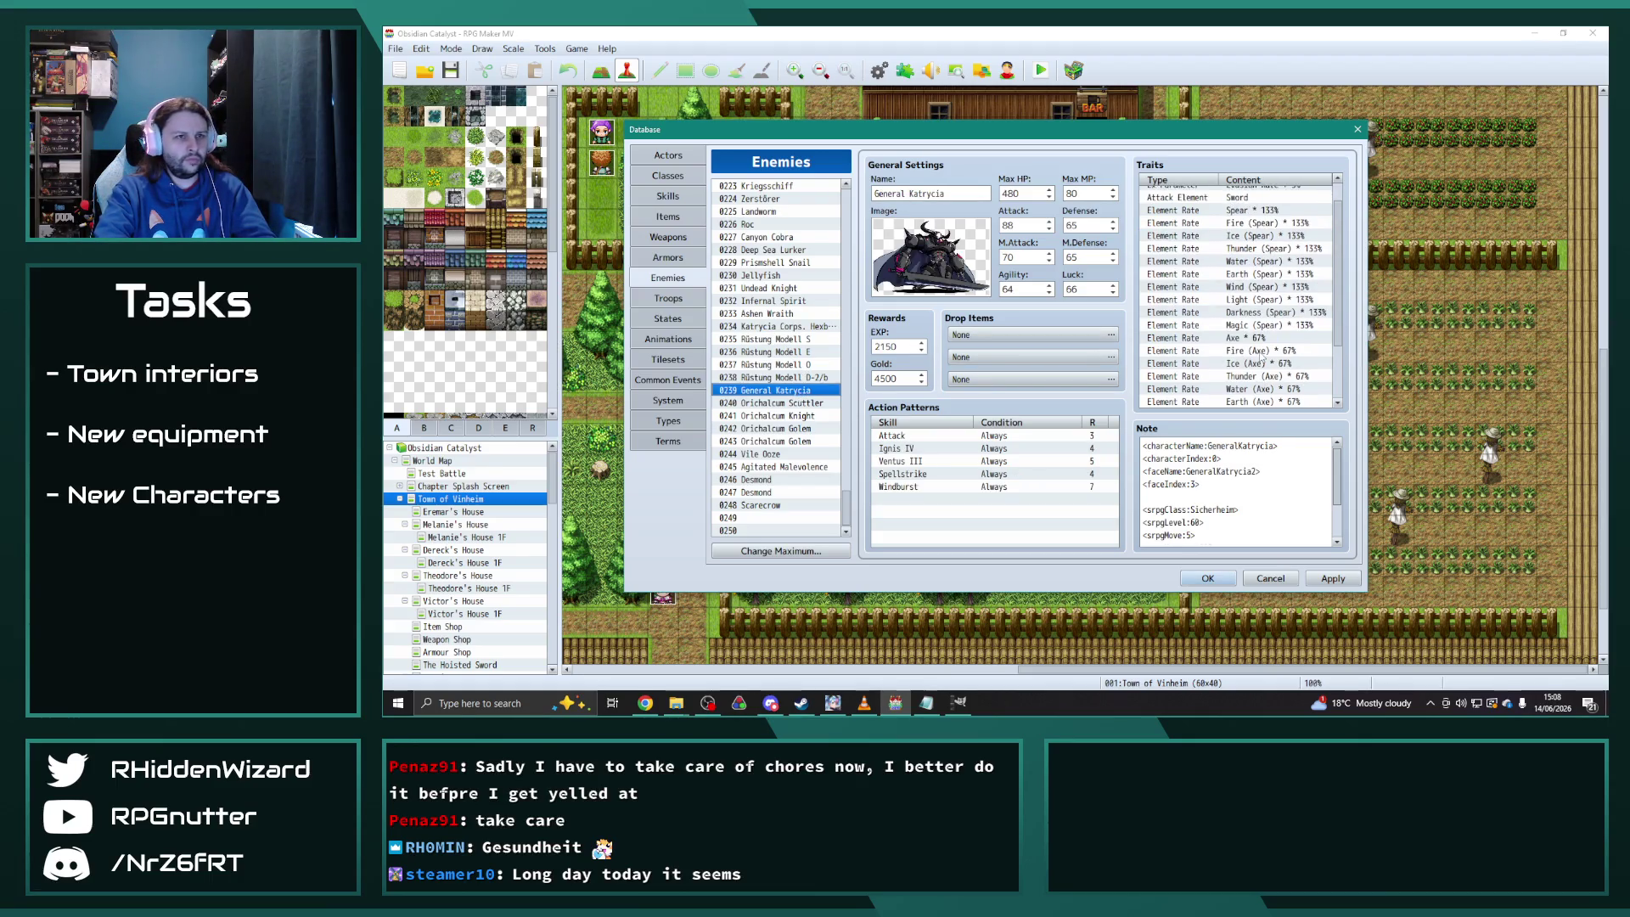
{"action": "scroll", "coordinate": [1222, 361], "scroll_direction": "down", "scroll_amount": 5}
{"action": "scroll", "coordinate": [1220, 361], "scroll_direction": "down", "scroll_amount": 2}
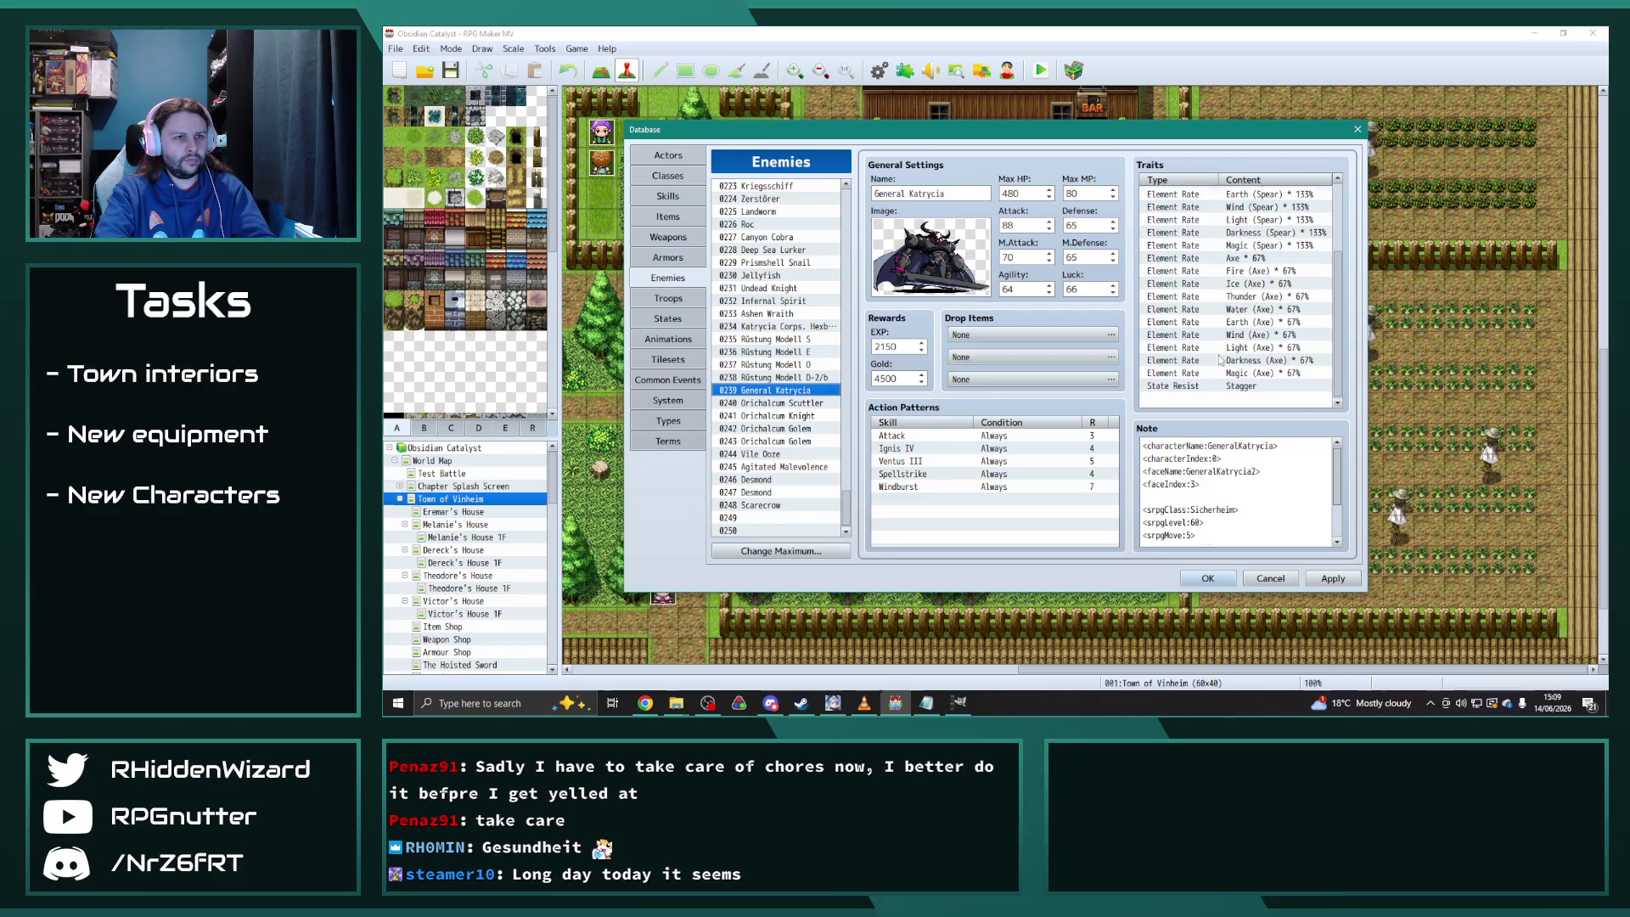
{"action": "left_click", "coordinate": [1216, 410]}
{"action": "key", "text": "ctrl+v"}
{"action": "left_click", "coordinate": [1278, 277]}
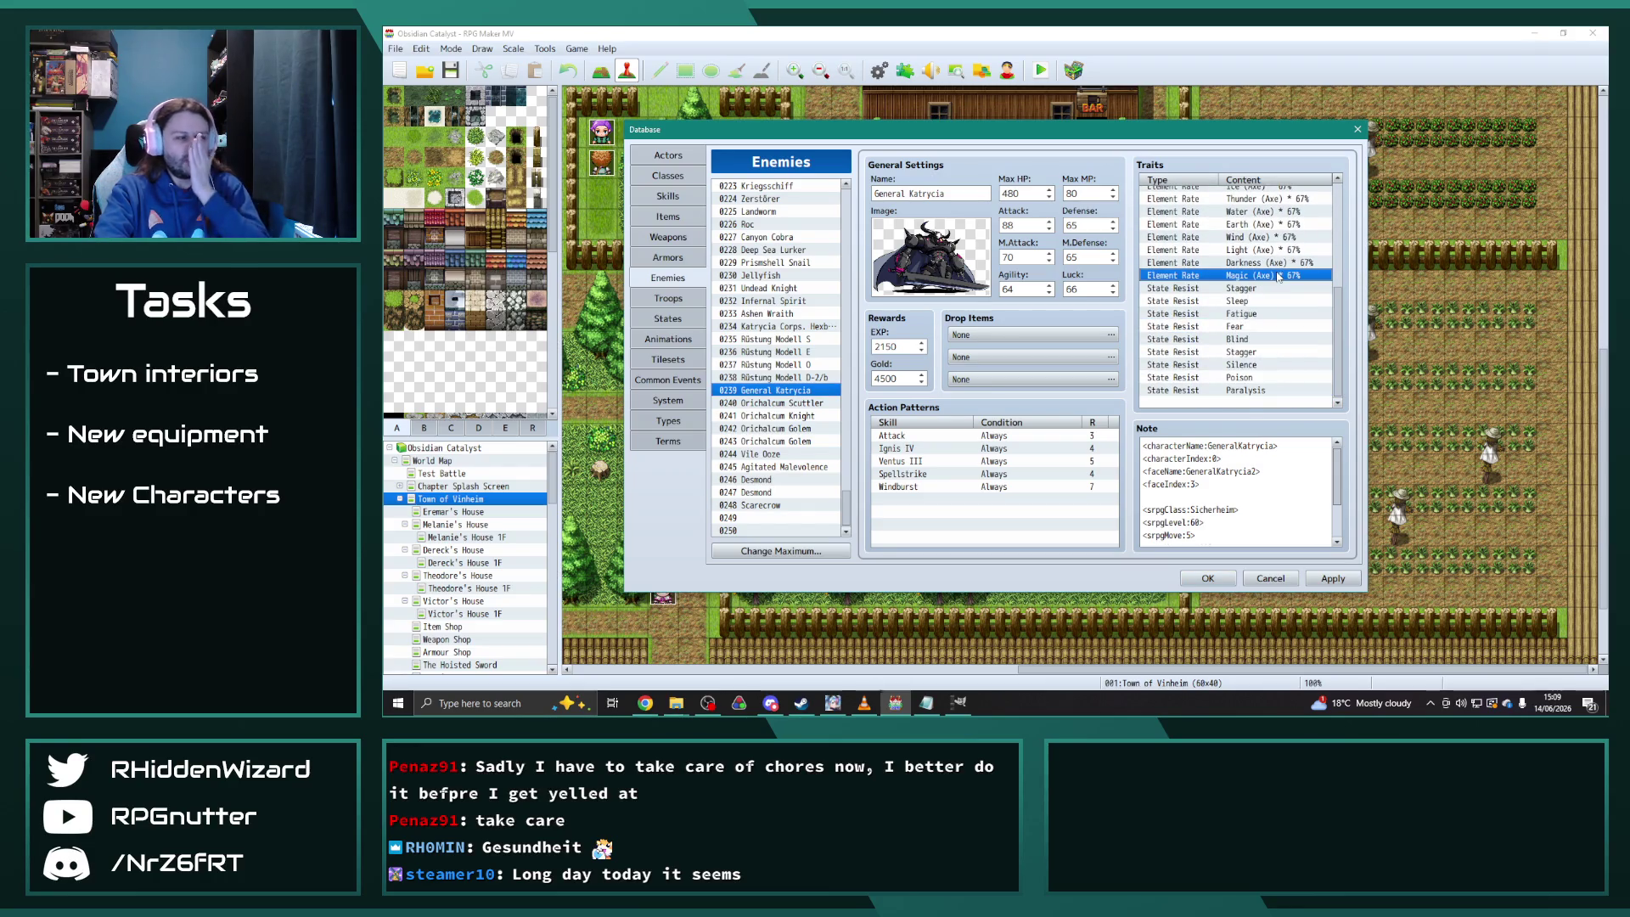
{"action": "left_click", "coordinate": [791, 405]}
{"action": "left_click", "coordinate": [791, 417]}
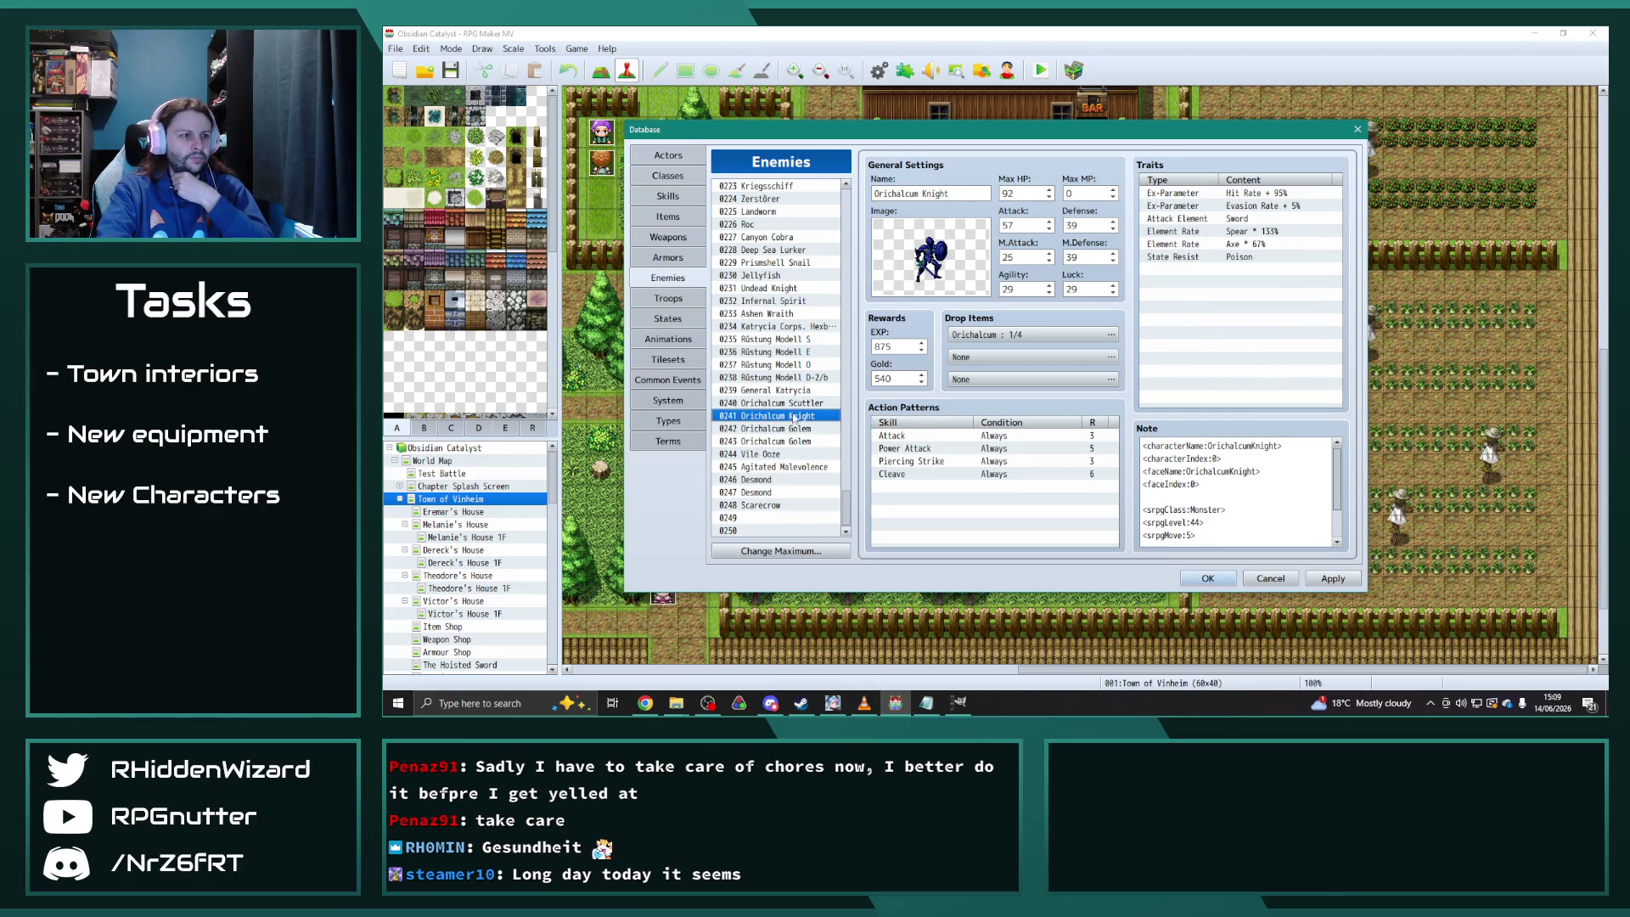
Review traits of Orichalcum Scuttler, Orichalcum Knight and both Orichalcum Golems, ending on Agitated Malevolence
{"action": "left_click", "coordinate": [794, 402]}
{"action": "left_click", "coordinate": [1270, 232]}
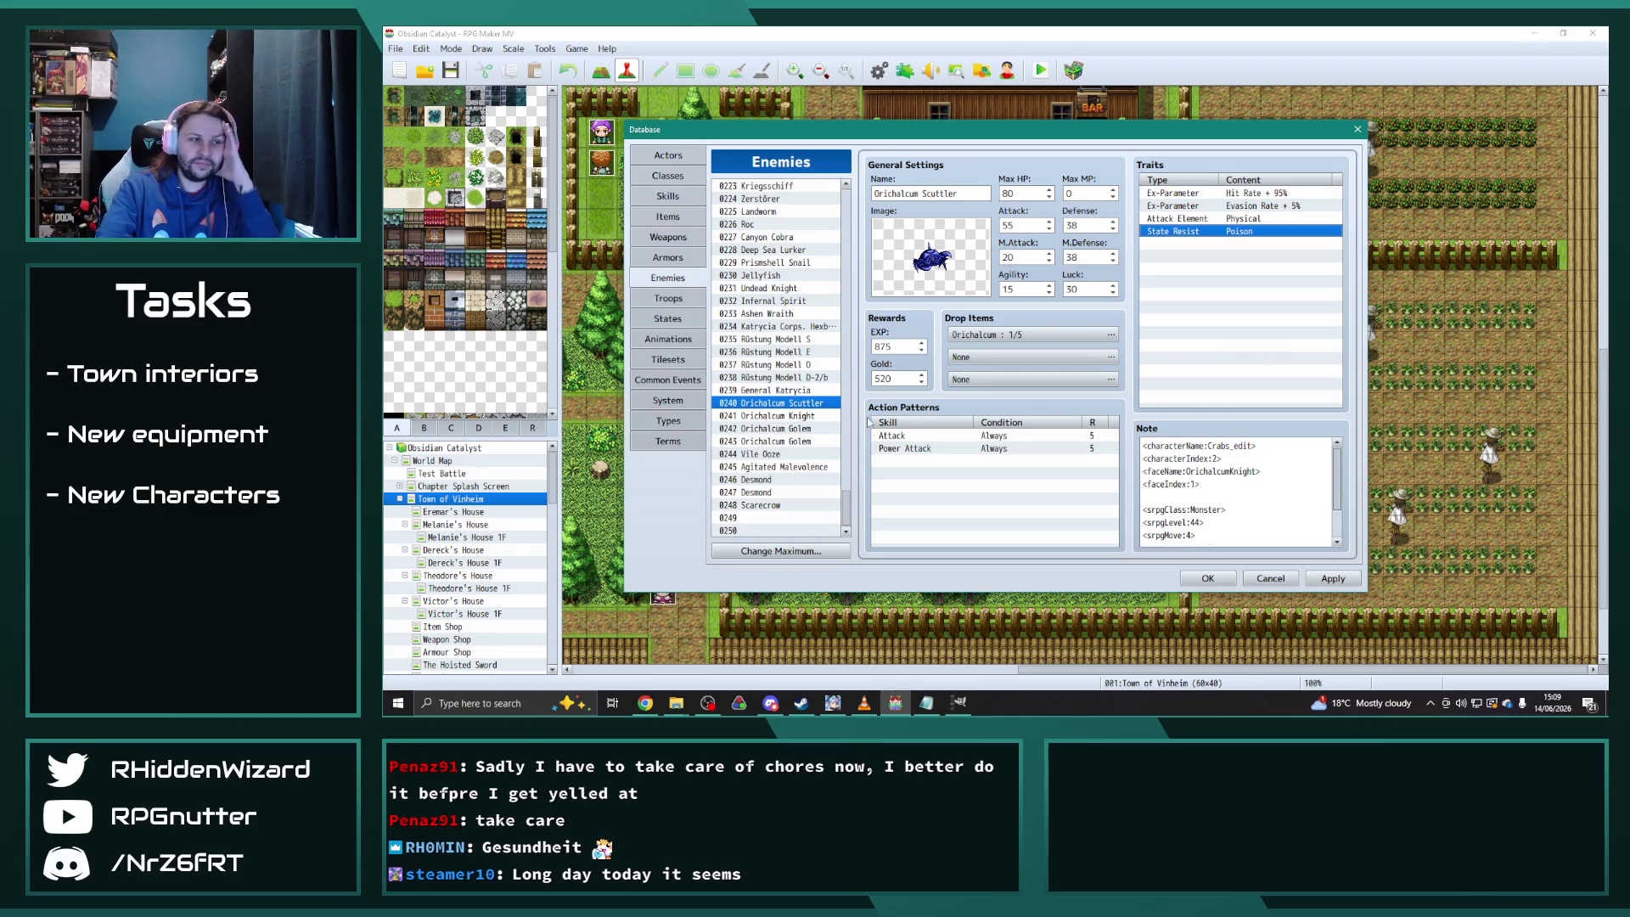
{"action": "left_click", "coordinate": [809, 416]}
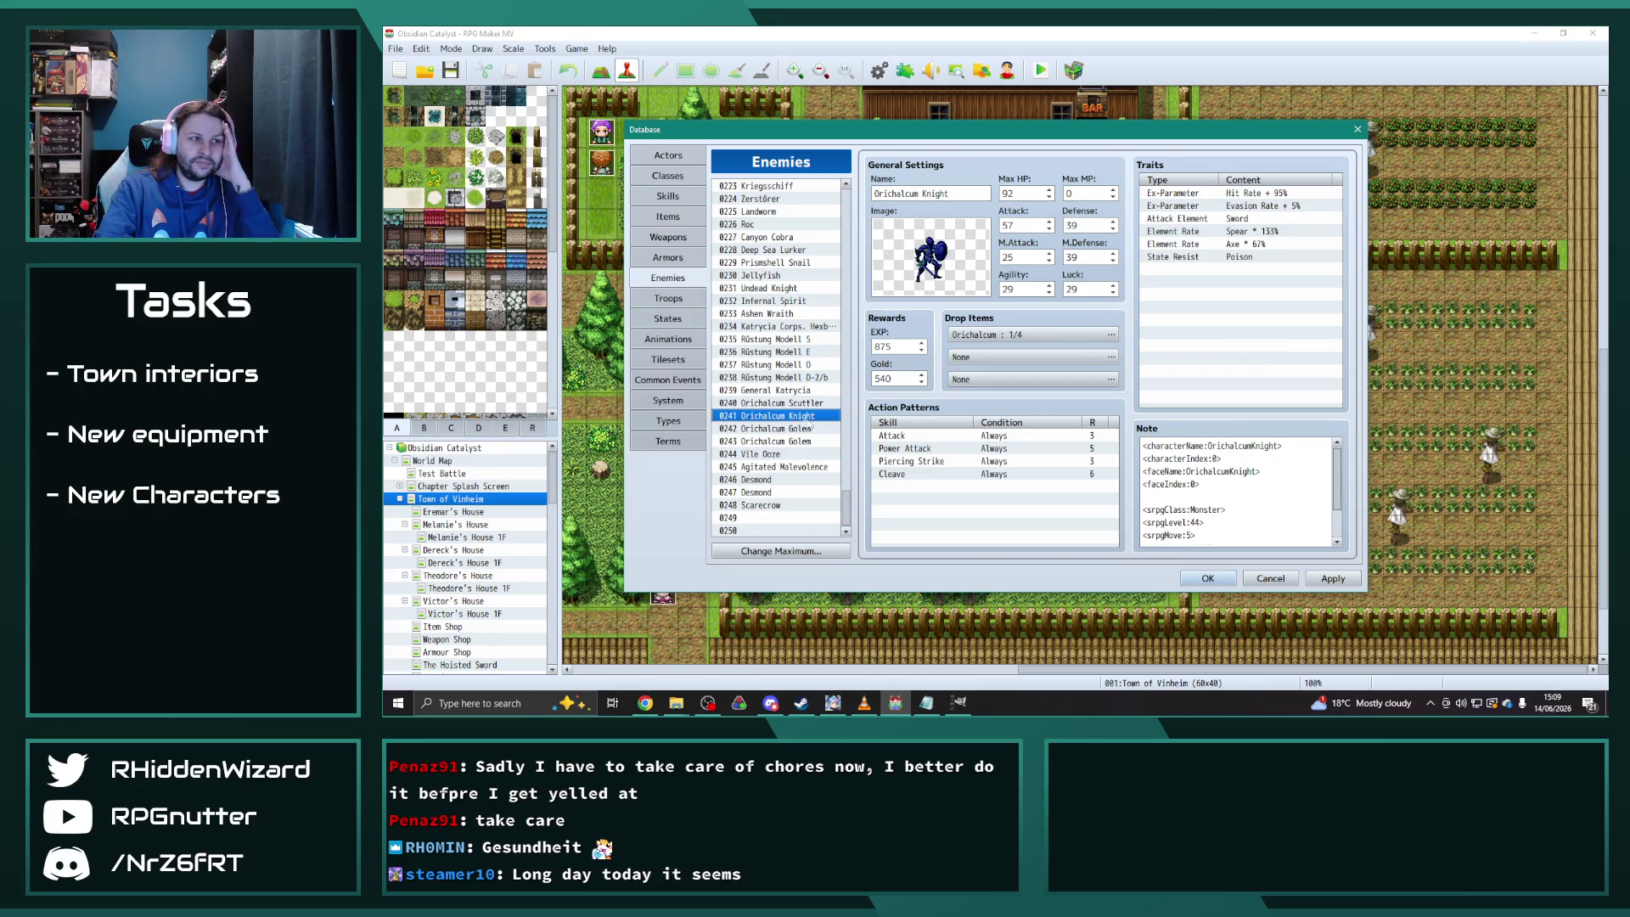
{"action": "left_click", "coordinate": [802, 431]}
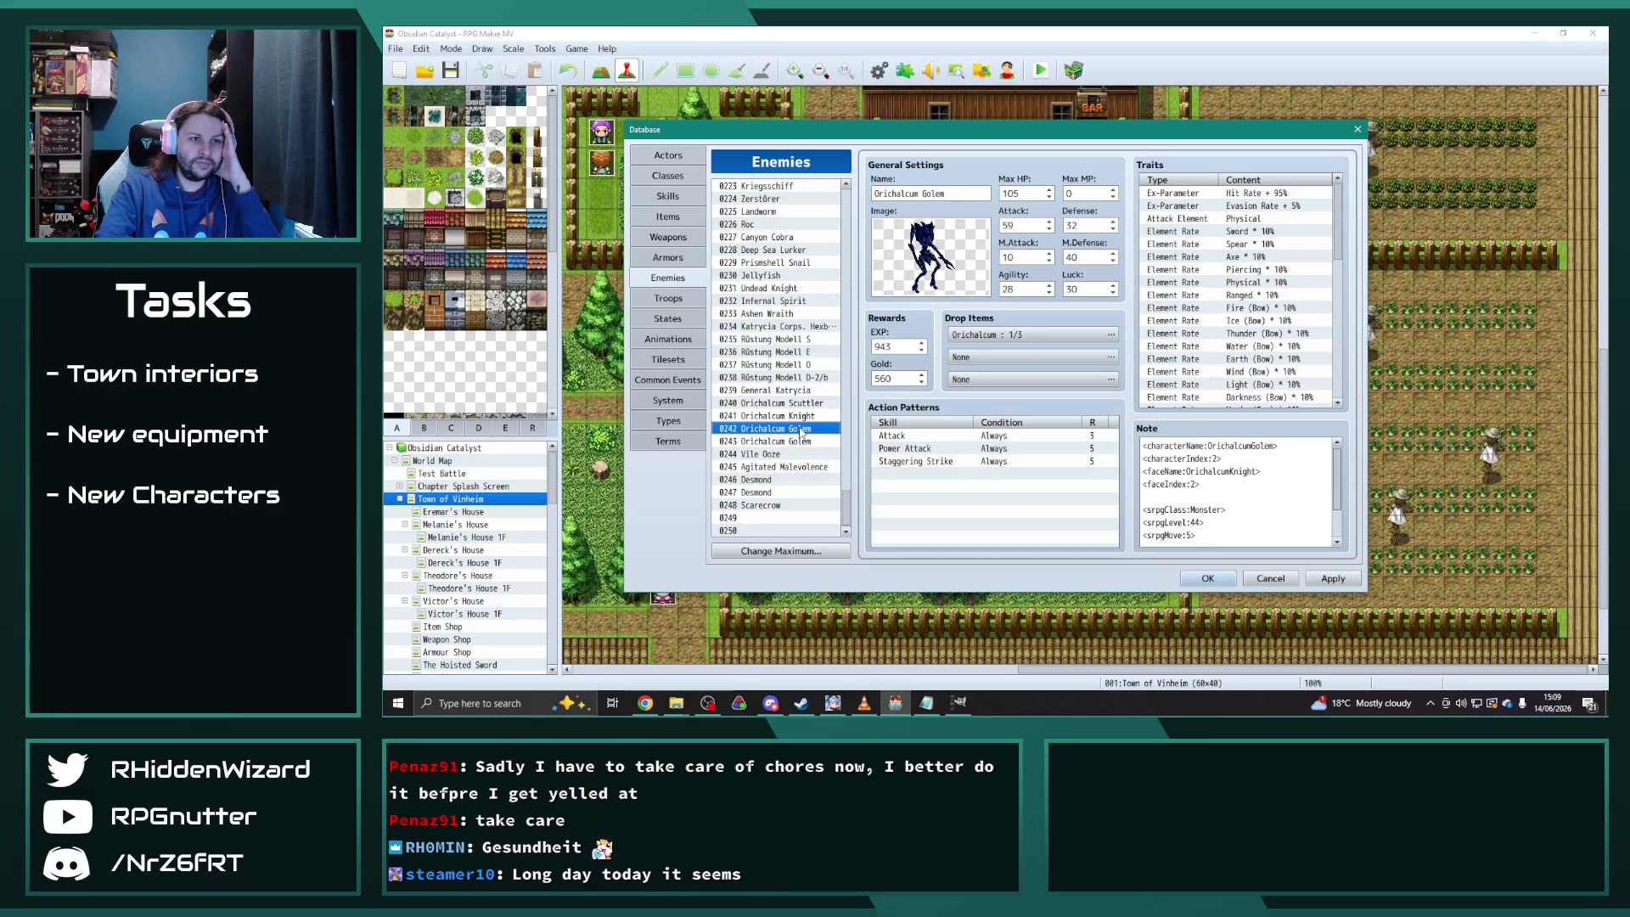
{"action": "scroll", "coordinate": [1143, 344], "scroll_direction": "down", "scroll_amount": 6}
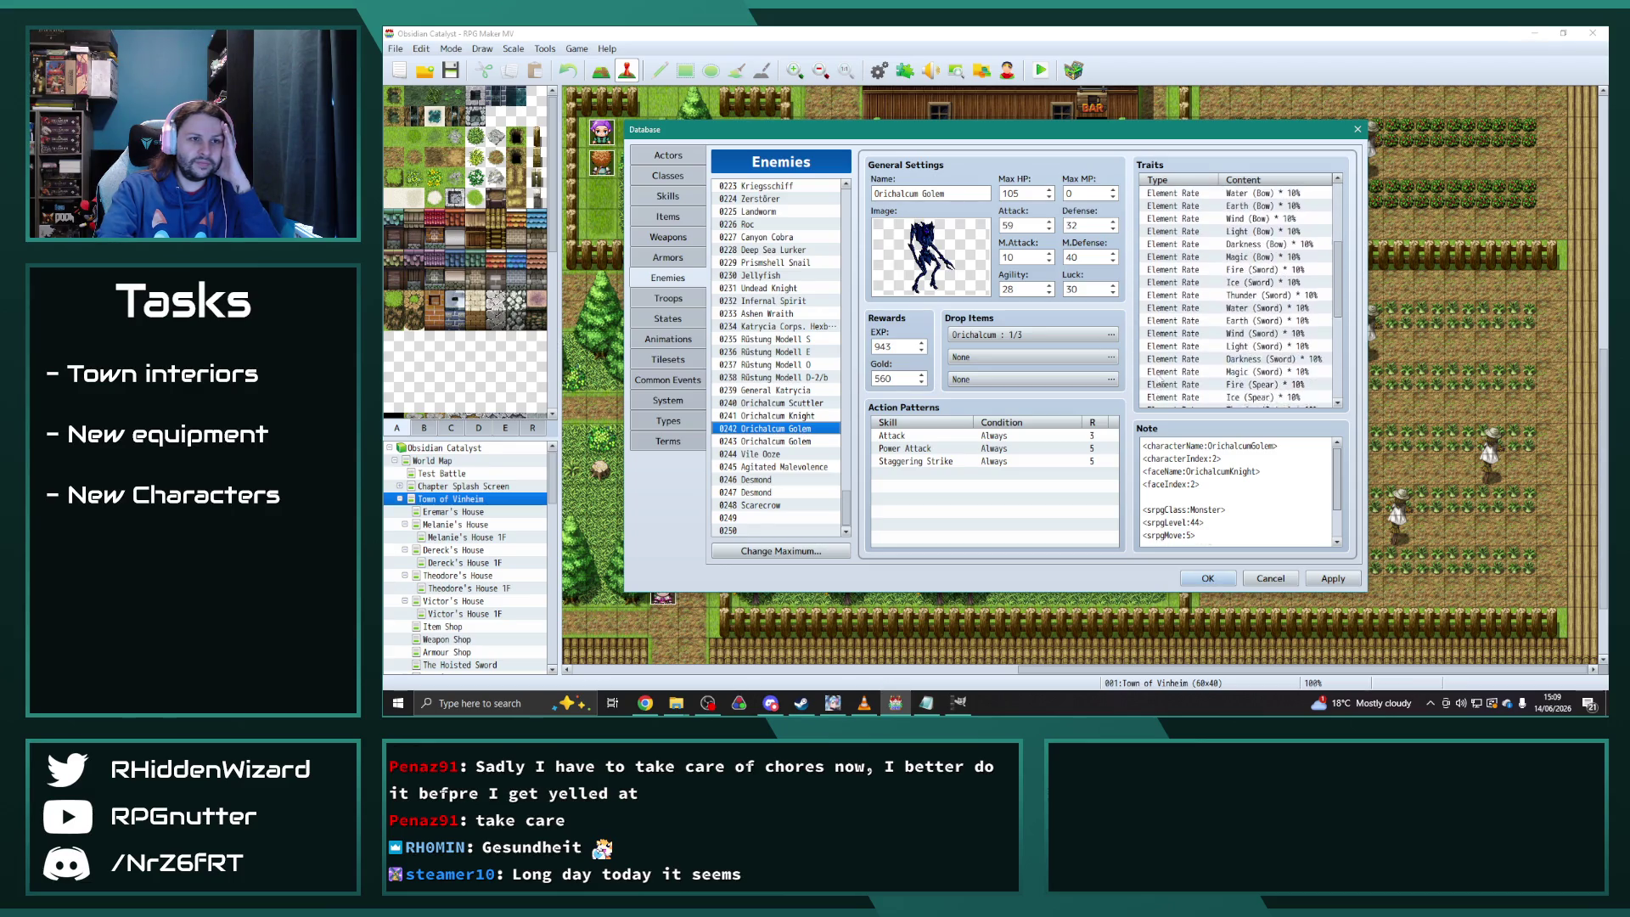
{"action": "scroll", "coordinate": [1157, 381], "scroll_direction": "down", "scroll_amount": 4}
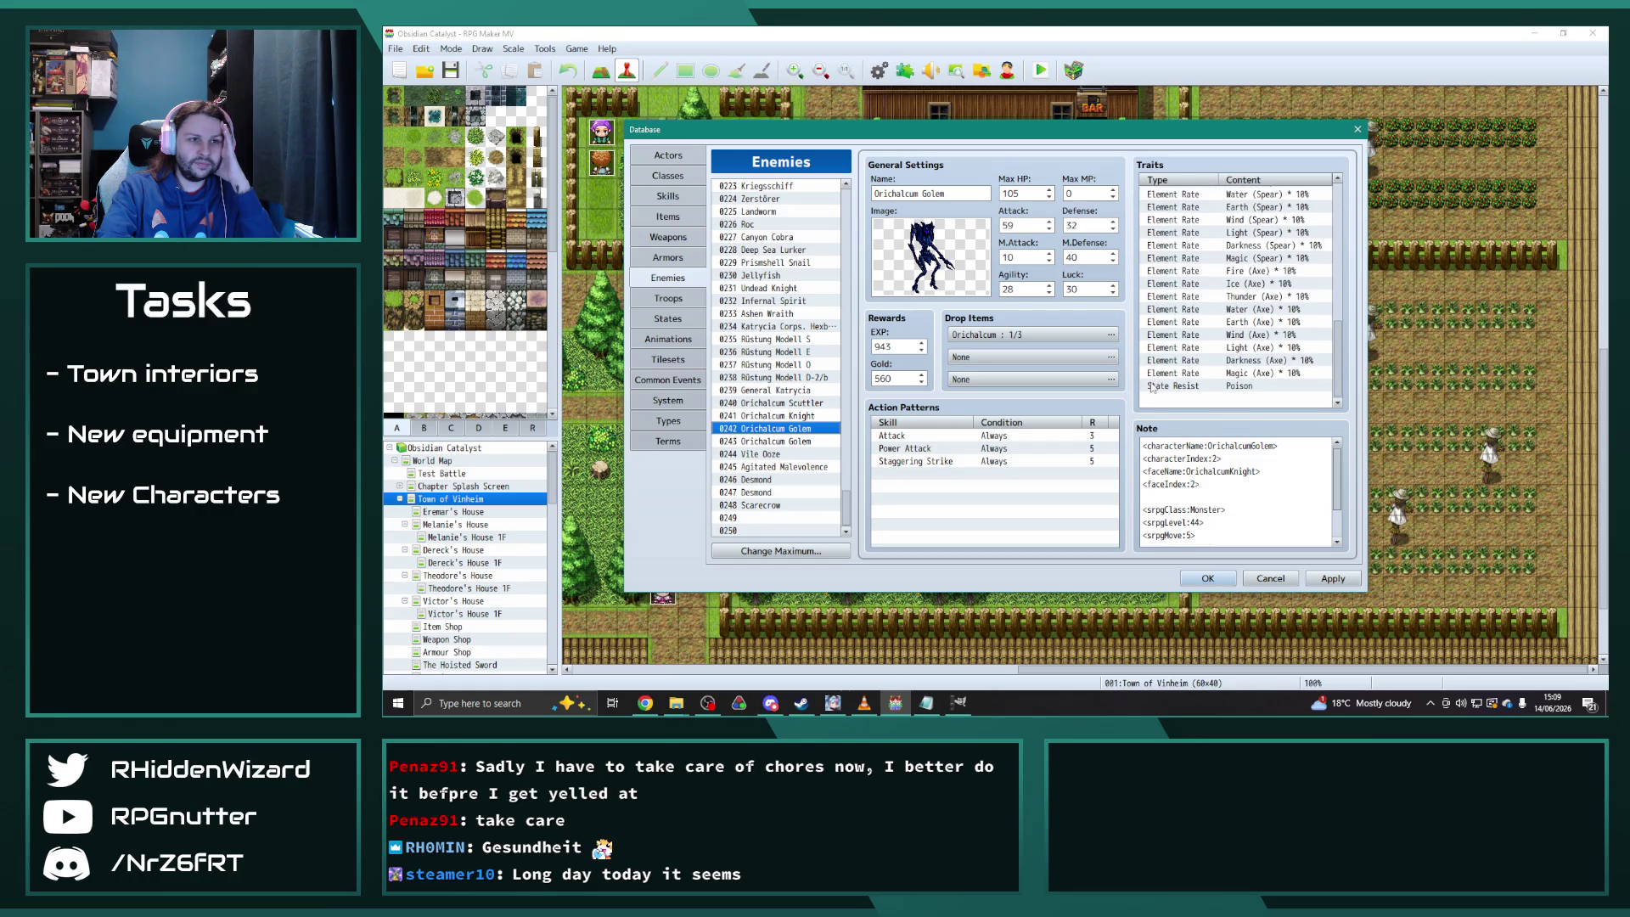
{"action": "left_click", "coordinate": [805, 441]}
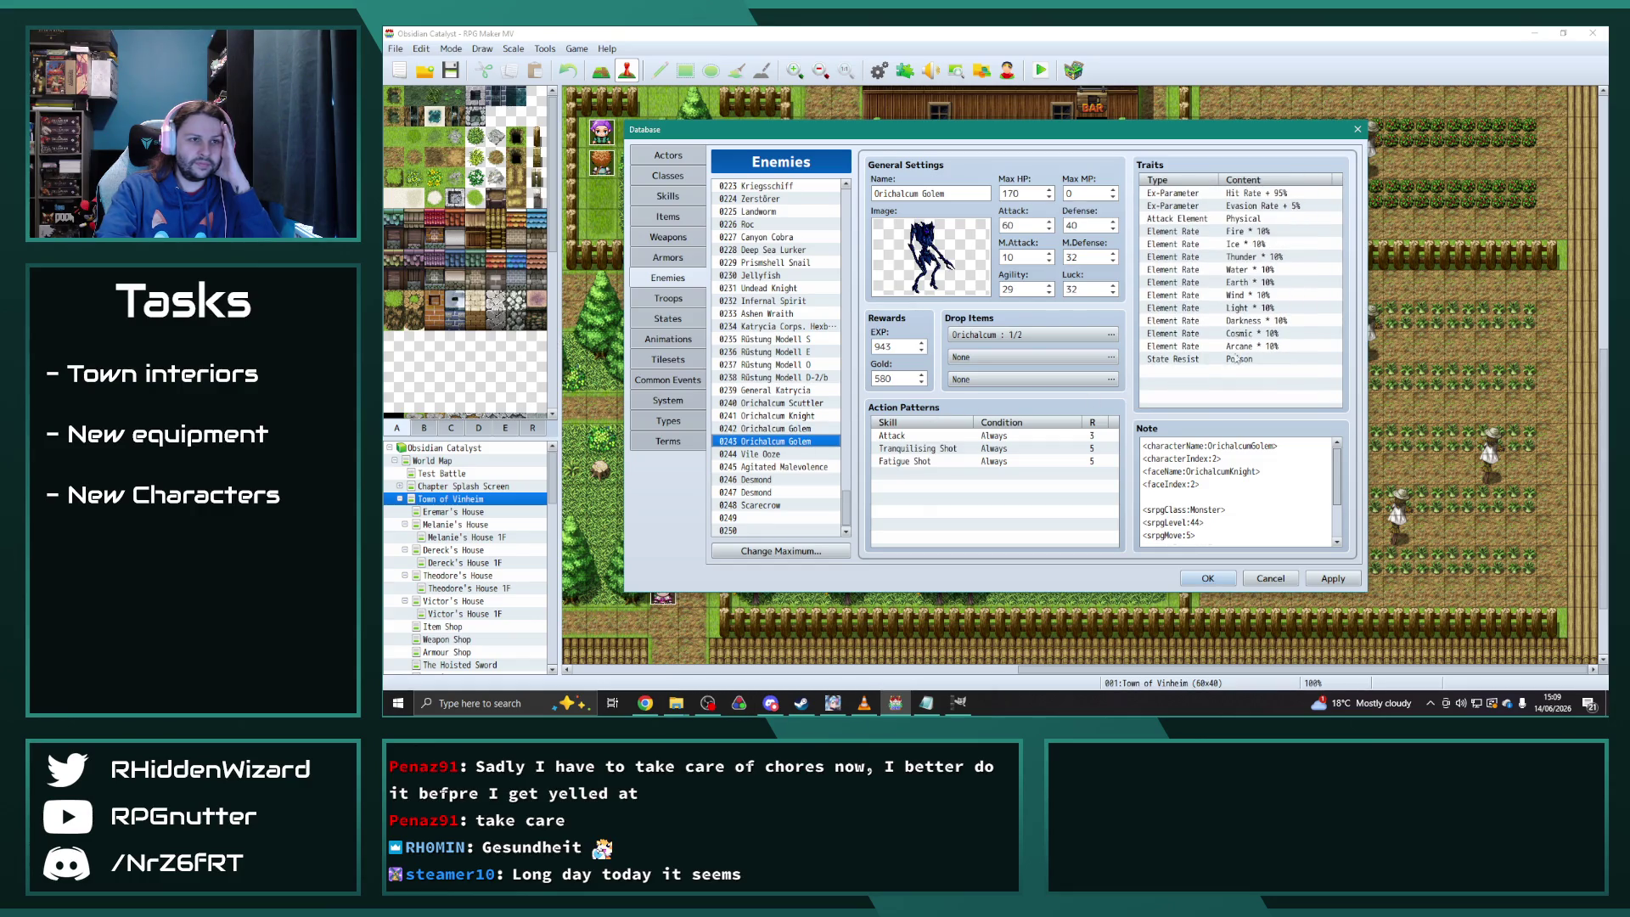
{"action": "left_click", "coordinate": [780, 467]}
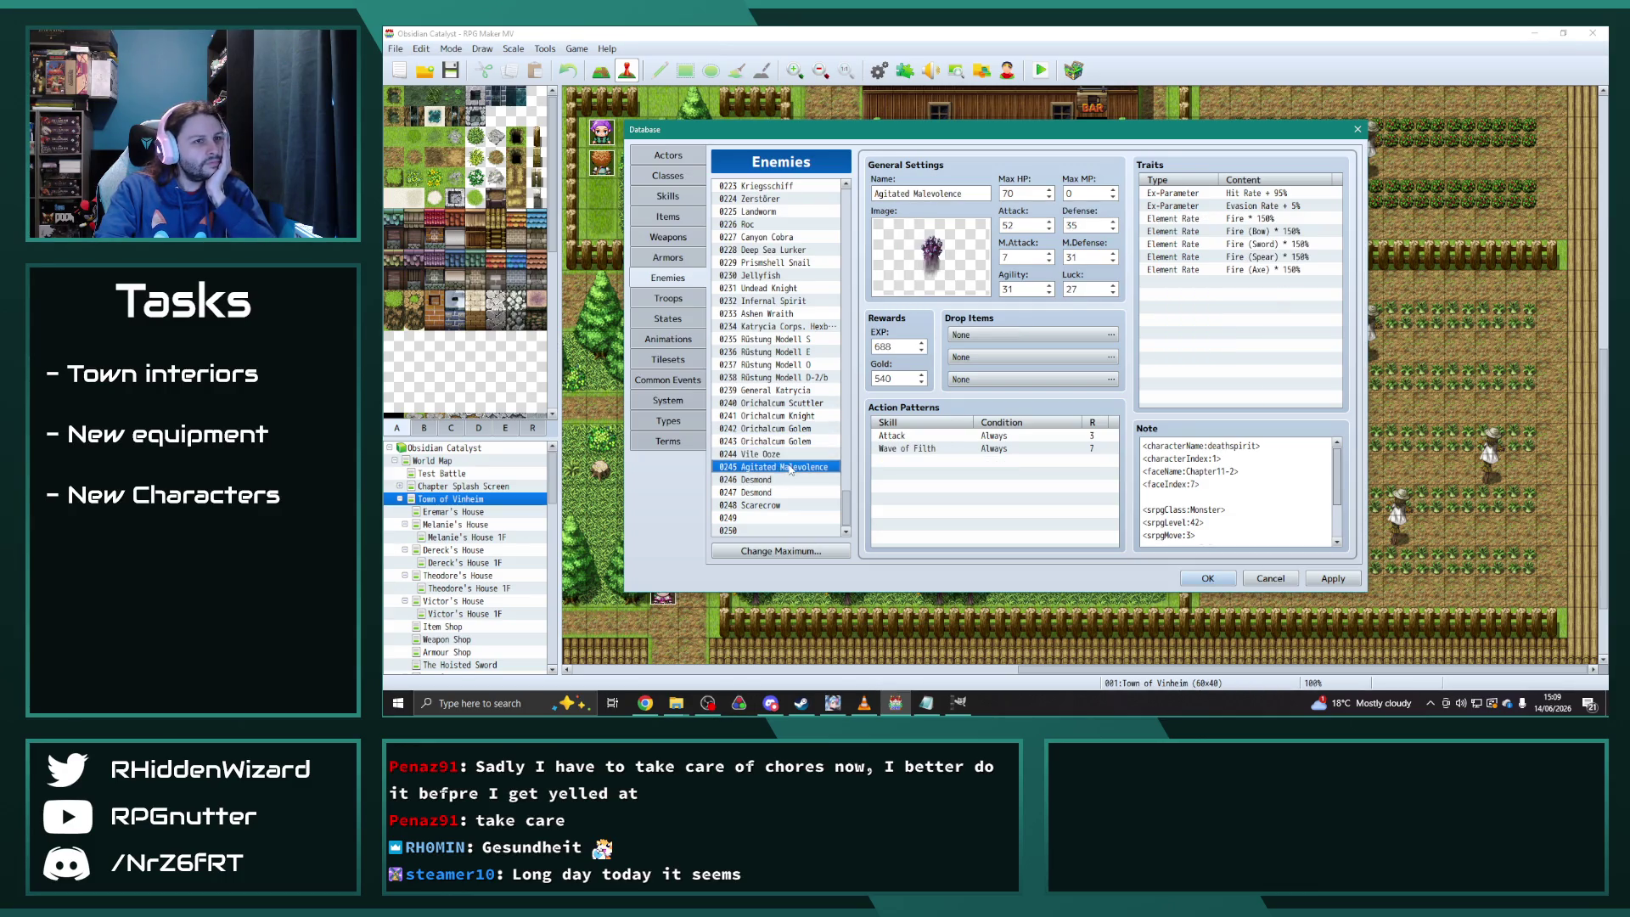
Delete Agitated Malevolence's Fire 150% weakness traits
{"action": "left_click", "coordinate": [774, 457]}
{"action": "left_click", "coordinate": [774, 466]}
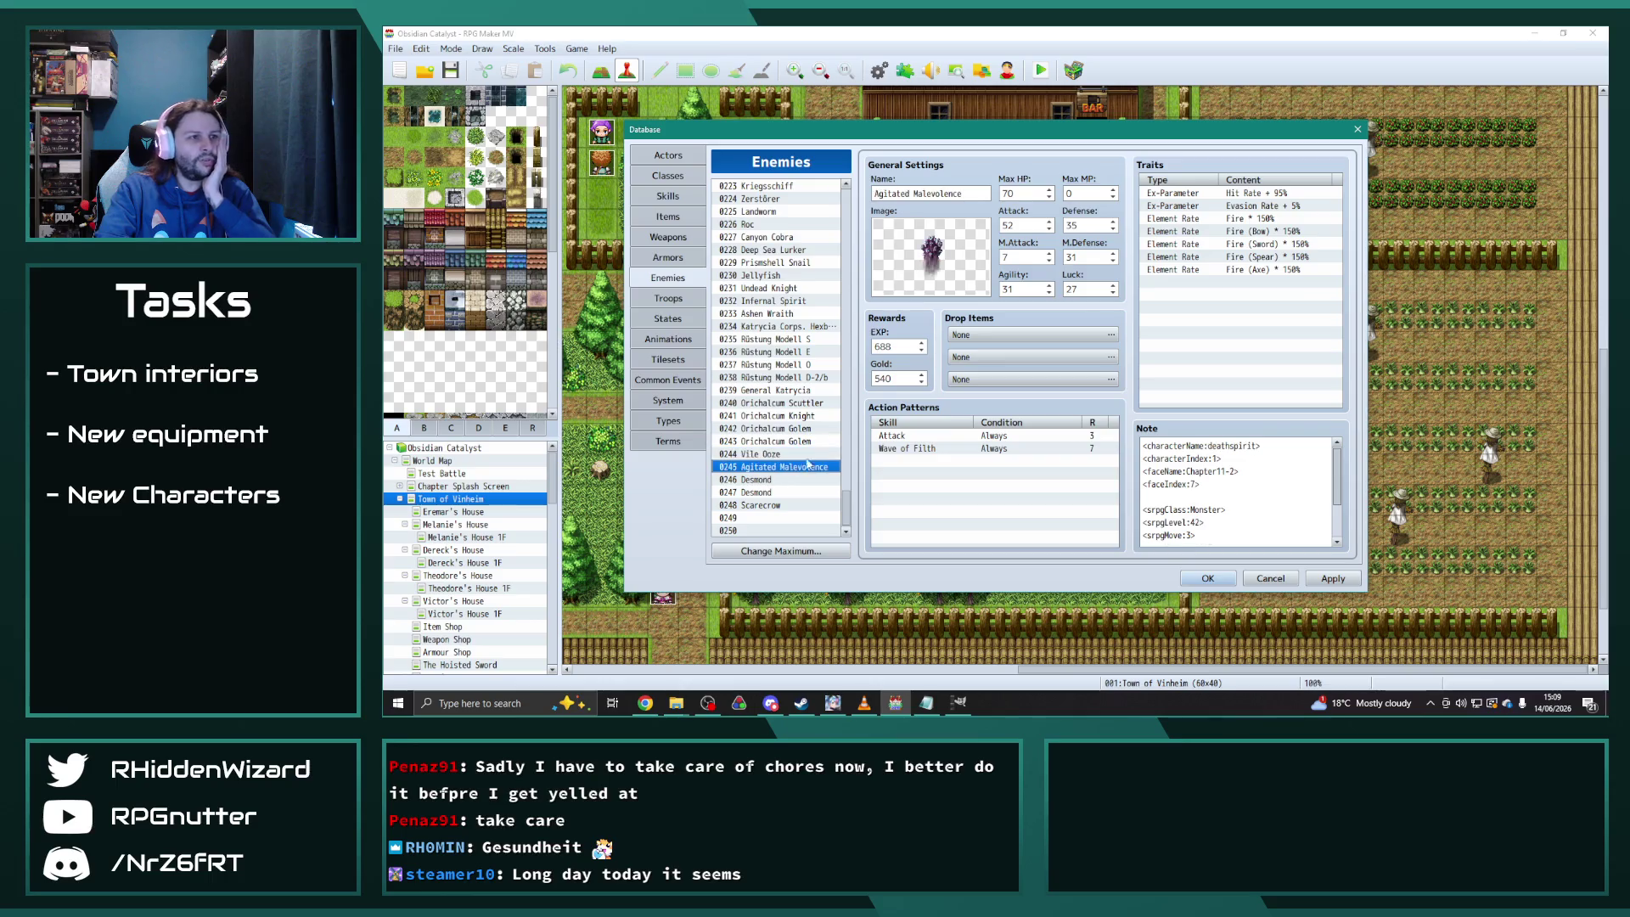
{"action": "left_click", "coordinate": [1273, 218]}
{"action": "key", "text": "Delete"}
{"action": "key", "text": "Delete"}
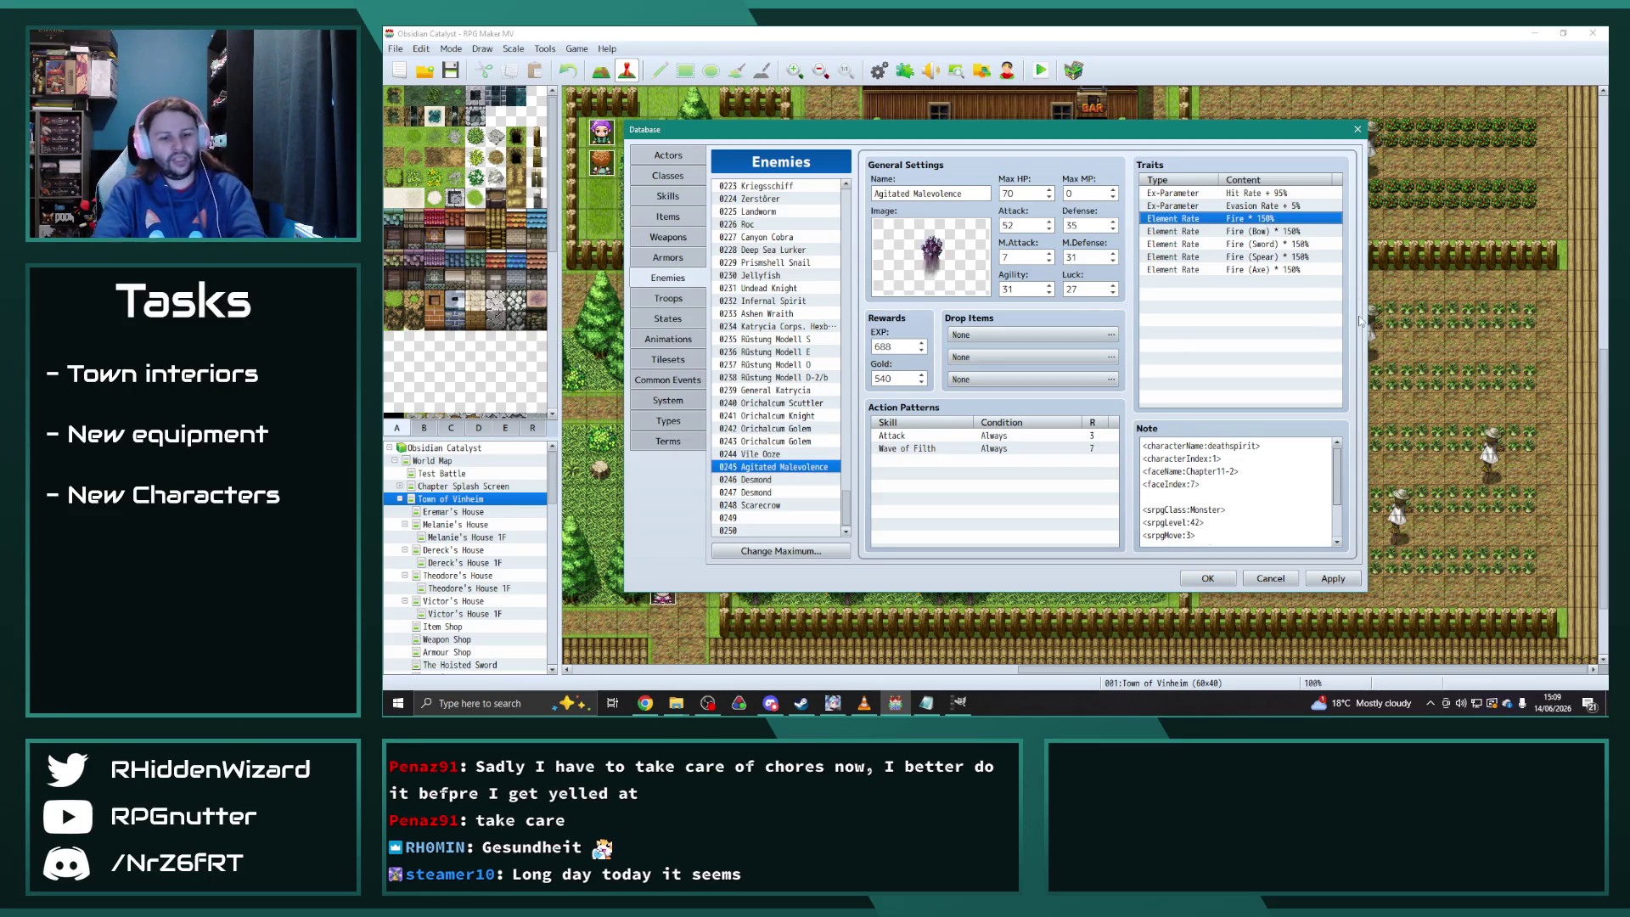
{"action": "key", "text": "Delete"}
{"action": "key", "text": "Delete"}
{"action": "key", "text": "Delete"}
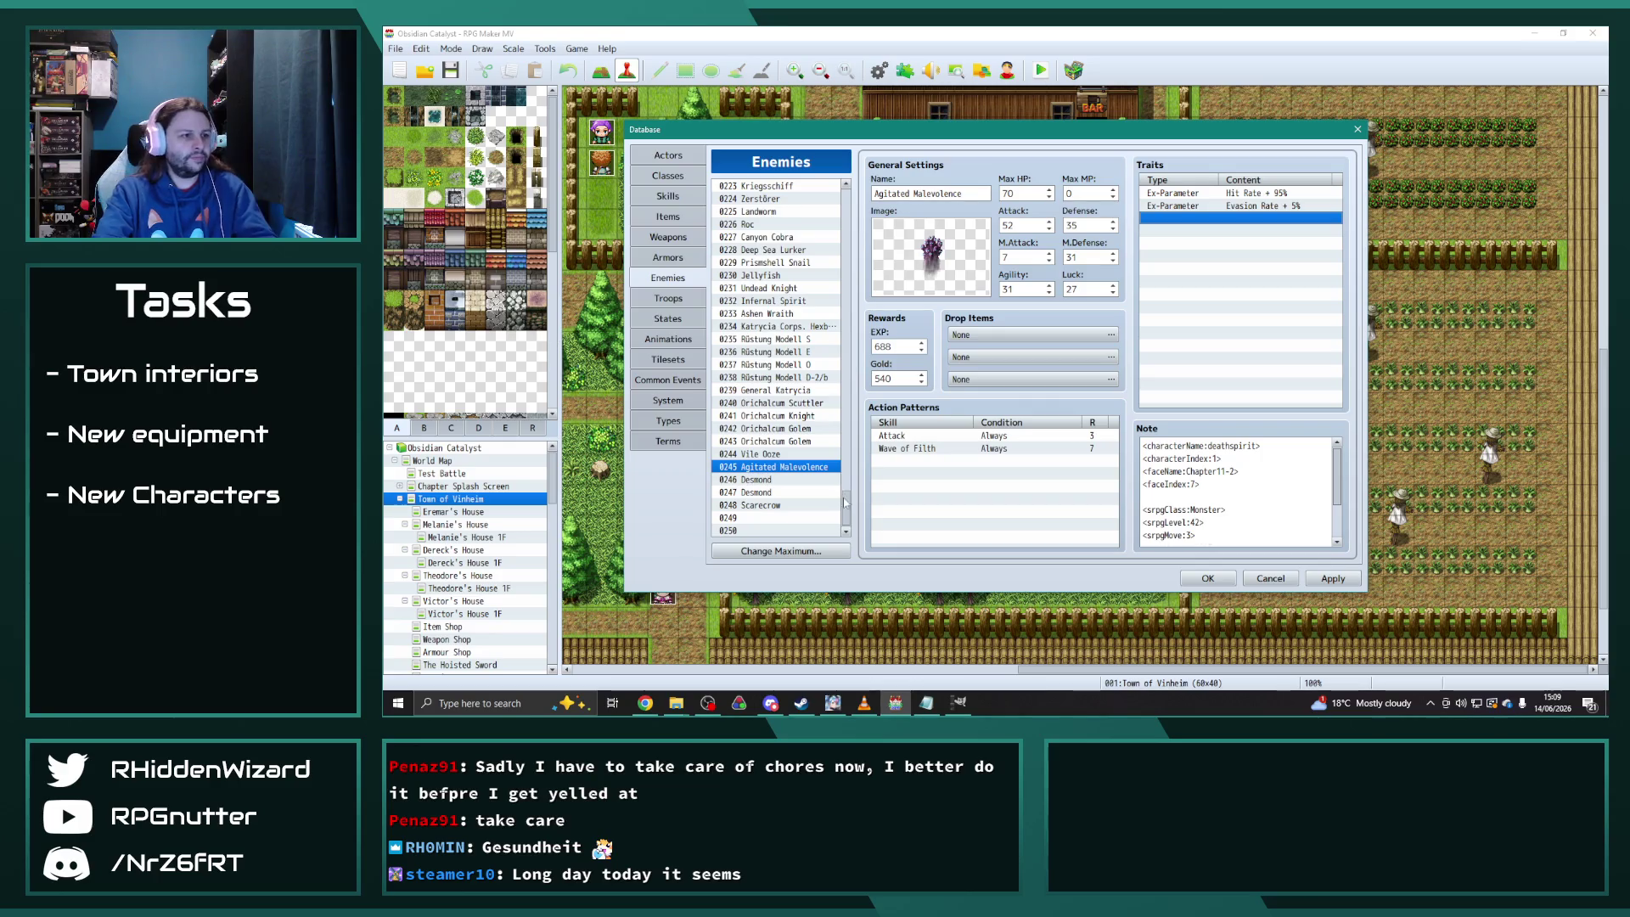
{"action": "left_click_drag", "start_coordinate": [846, 500], "coordinate": [867, 270]}
Copy the Lich's Light through Darkness (Axe) traits into Agitated Malevolence's Traits list
{"action": "left_click", "coordinate": [782, 257]}
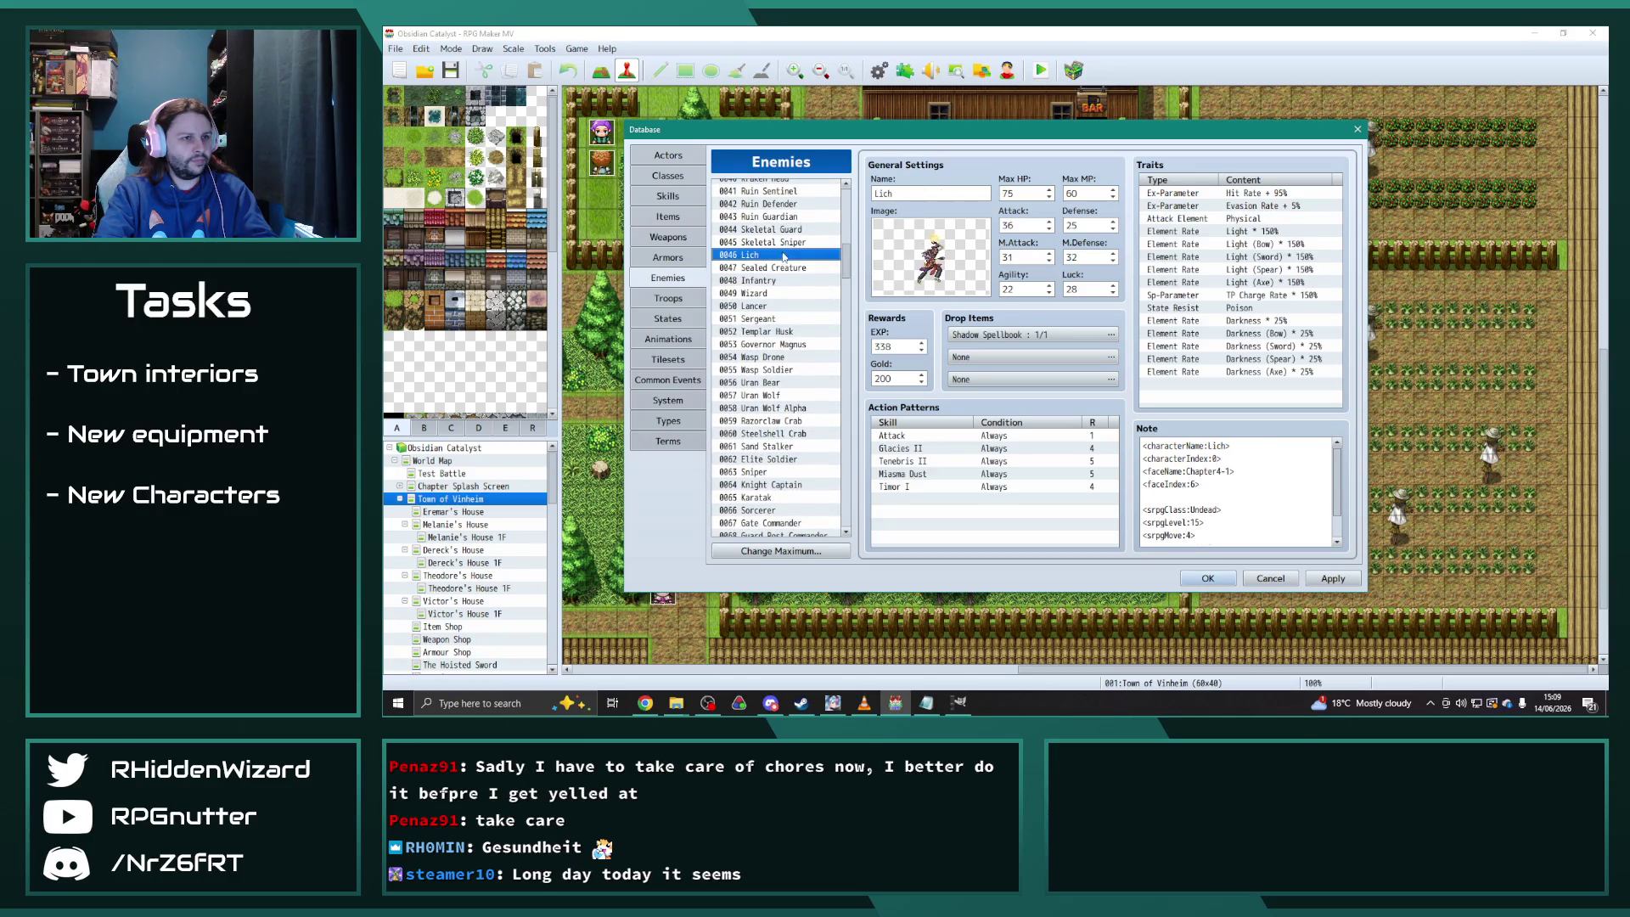
{"action": "left_click", "coordinate": [1239, 230]}
{"action": "left_click", "coordinate": [1282, 371], "text": "shift"}
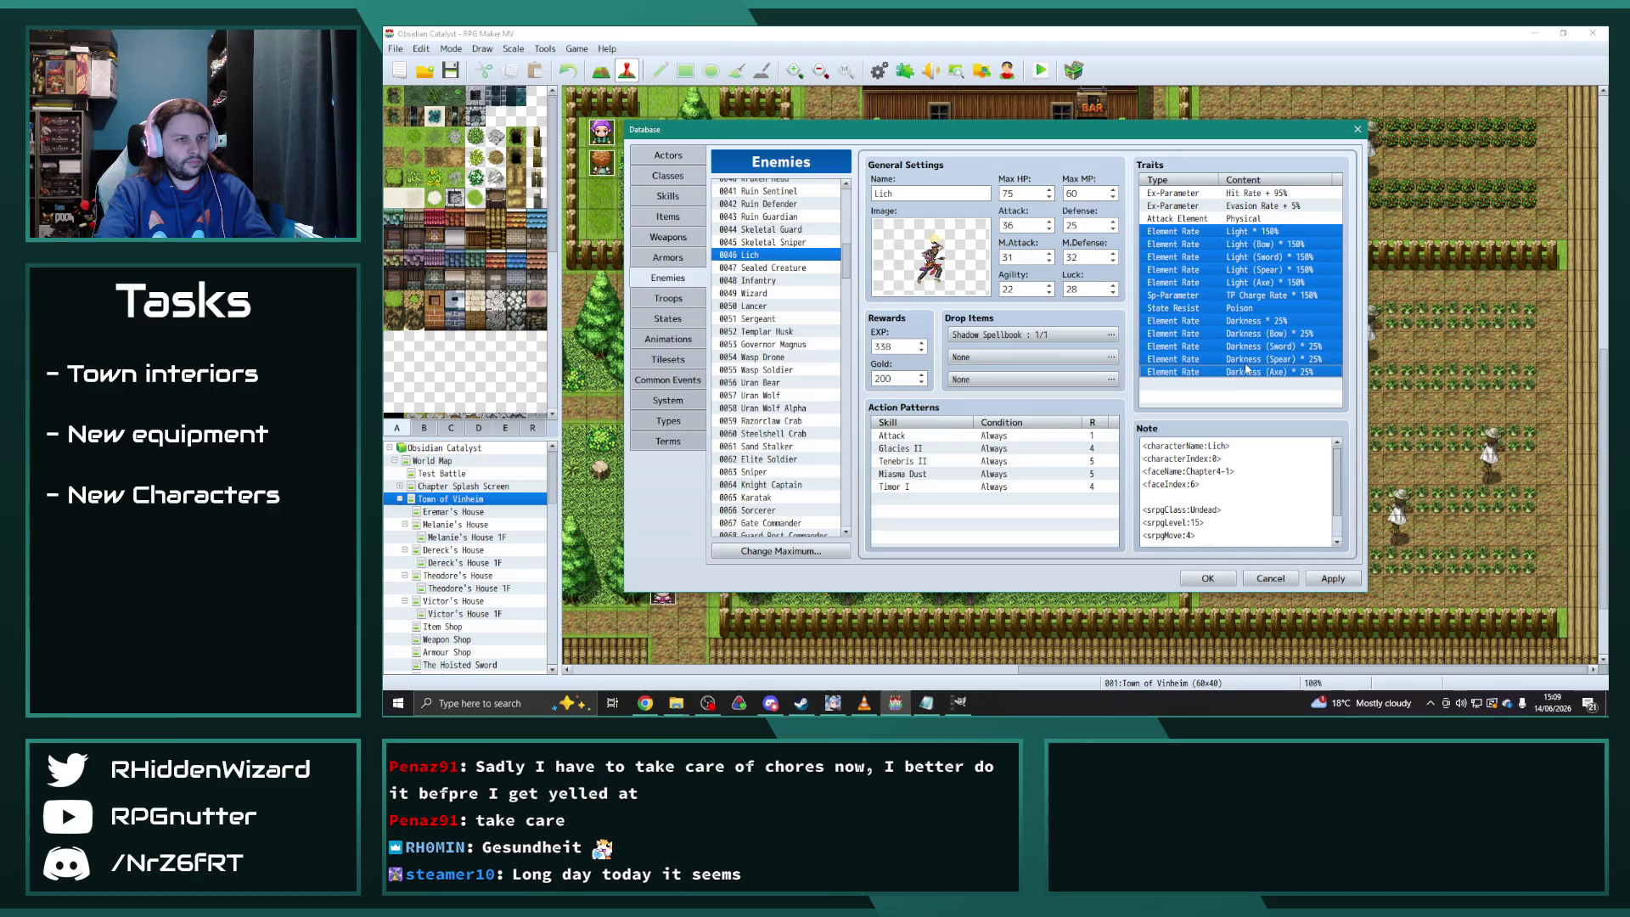
{"action": "left_click_drag", "start_coordinate": [846, 265], "coordinate": [853, 537]}
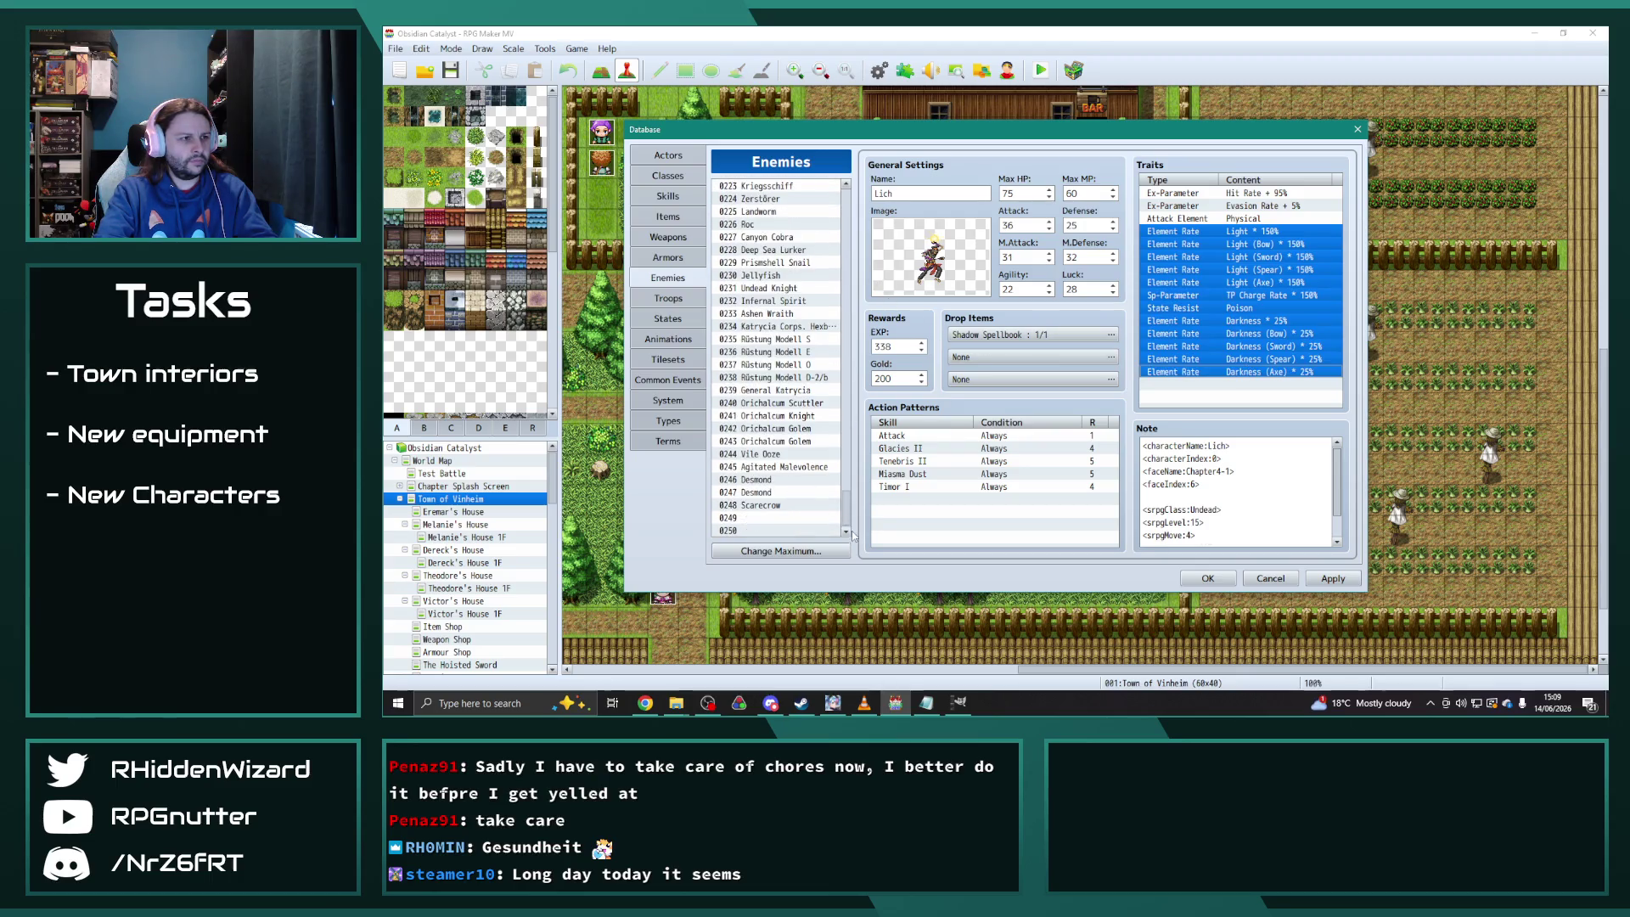
{"action": "left_click", "coordinate": [794, 466]}
{"action": "left_click", "coordinate": [1225, 219]}
{"action": "key", "text": "ctrl+v"}
{"action": "left_click", "coordinate": [1232, 389]}
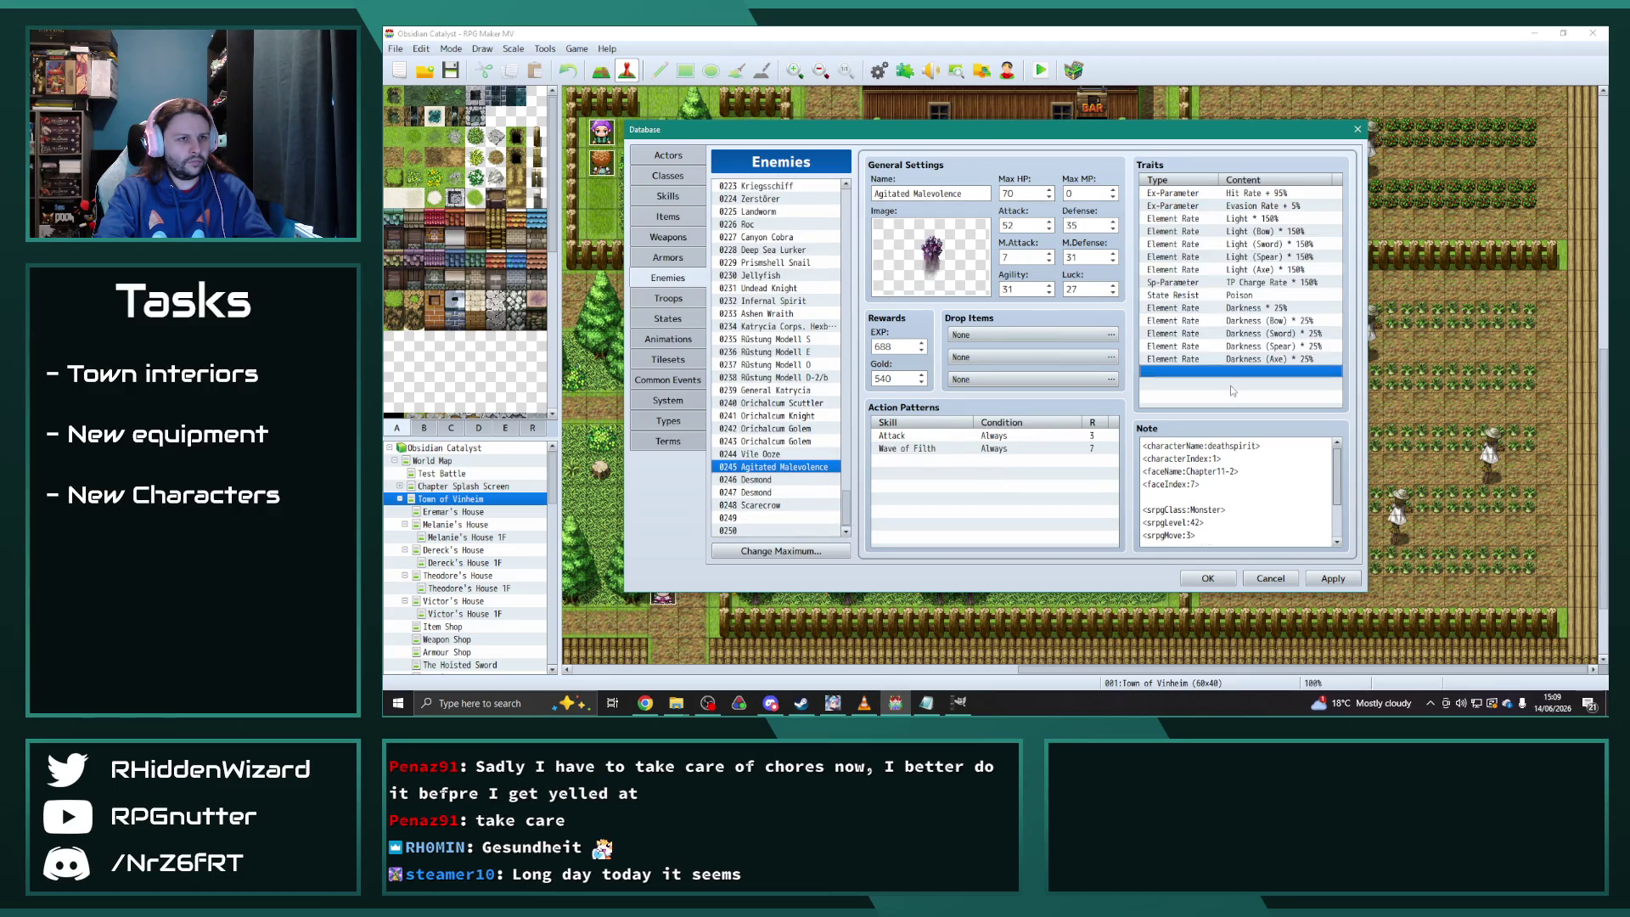
Compare Vile Ooze with Orichalcum Golem and pick Vile Ooze's Attack Element Physical trait
{"action": "left_click", "coordinate": [775, 455]}
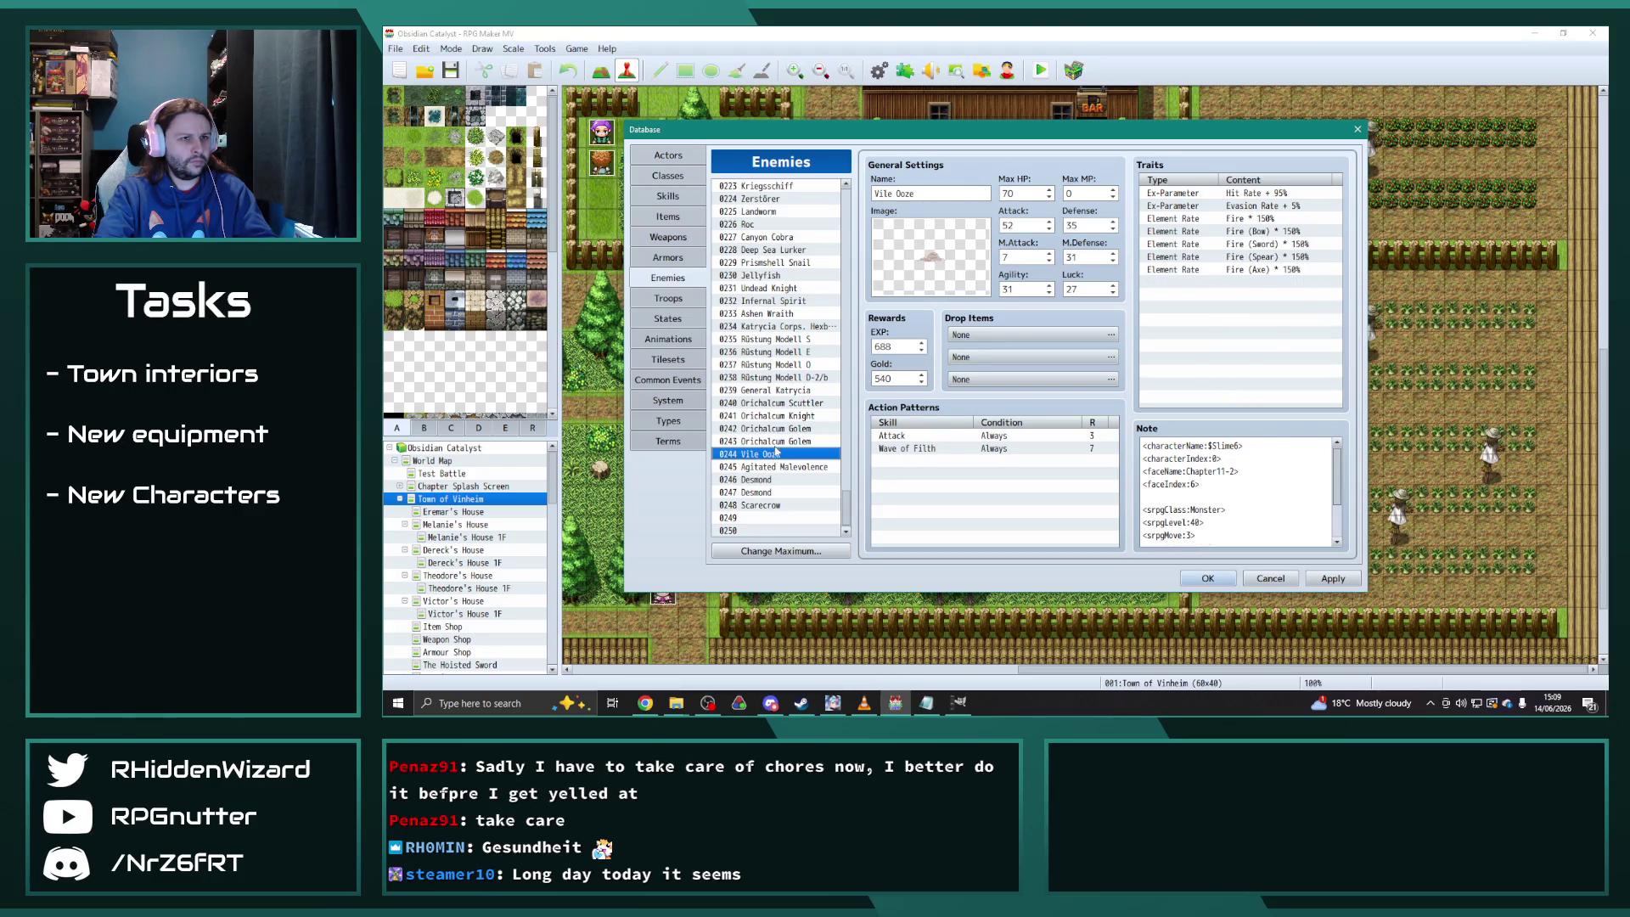
{"action": "left_click", "coordinate": [776, 442]}
{"action": "left_click", "coordinate": [782, 454]}
{"action": "left_click", "coordinate": [1178, 218]}
{"action": "key", "text": "ctrl+v"}
Paste an Attack Element trait into Agitated Malevolence and set it to Darkness
{"action": "left_click", "coordinate": [784, 468]}
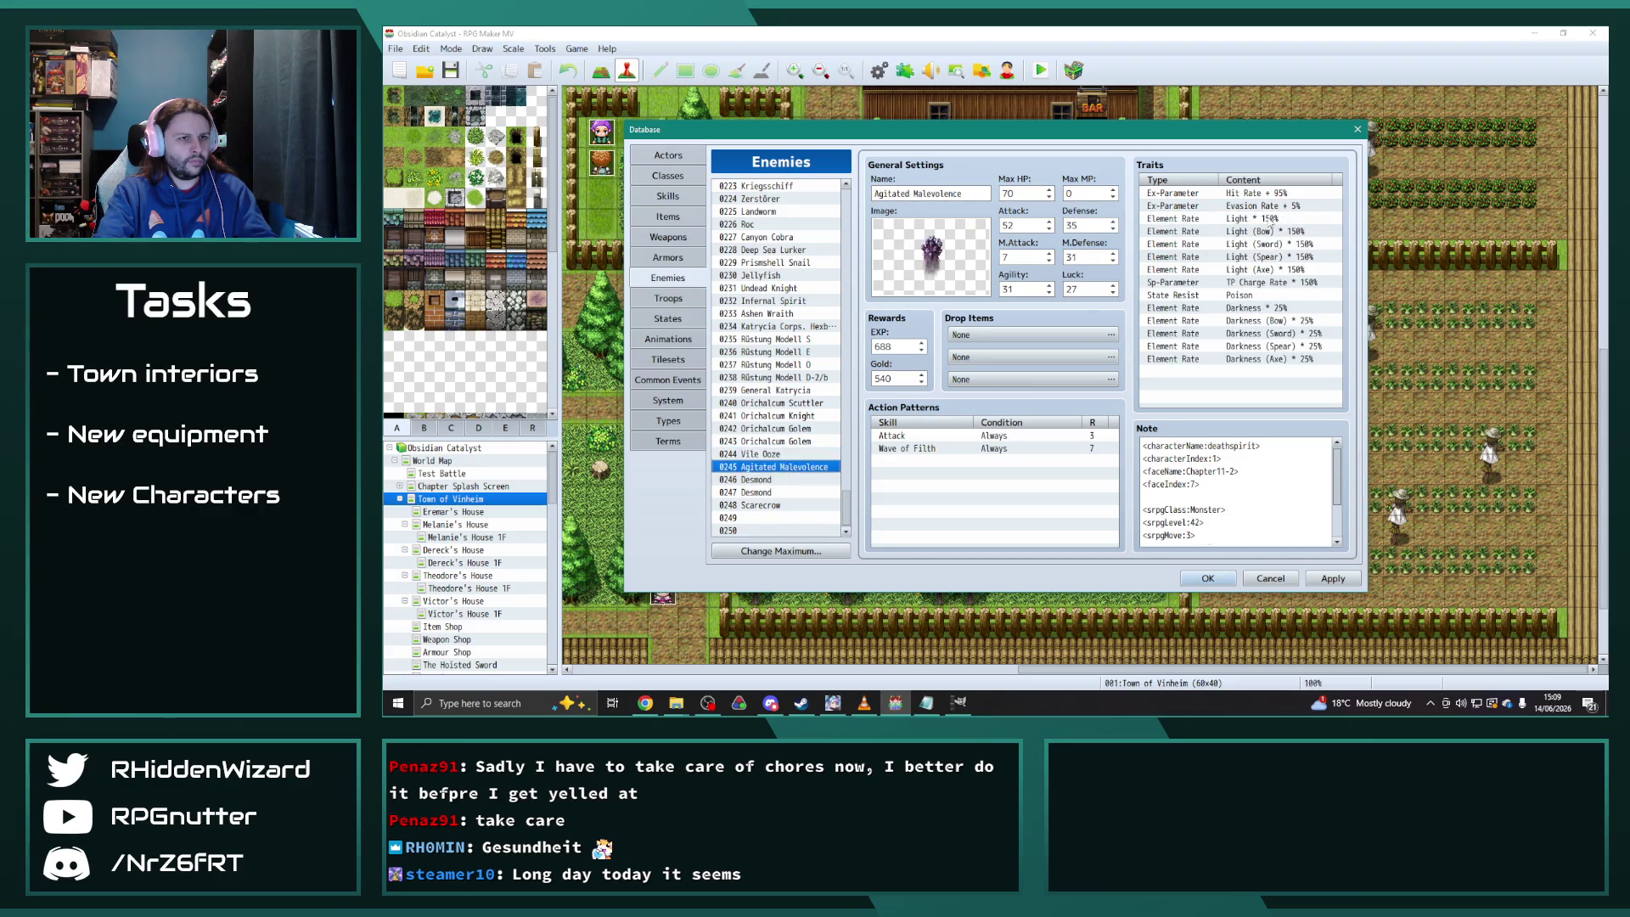
{"action": "left_click", "coordinate": [1252, 218]}
{"action": "key", "text": "ctrl+v"}
{"action": "double_click", "coordinate": [1252, 219]}
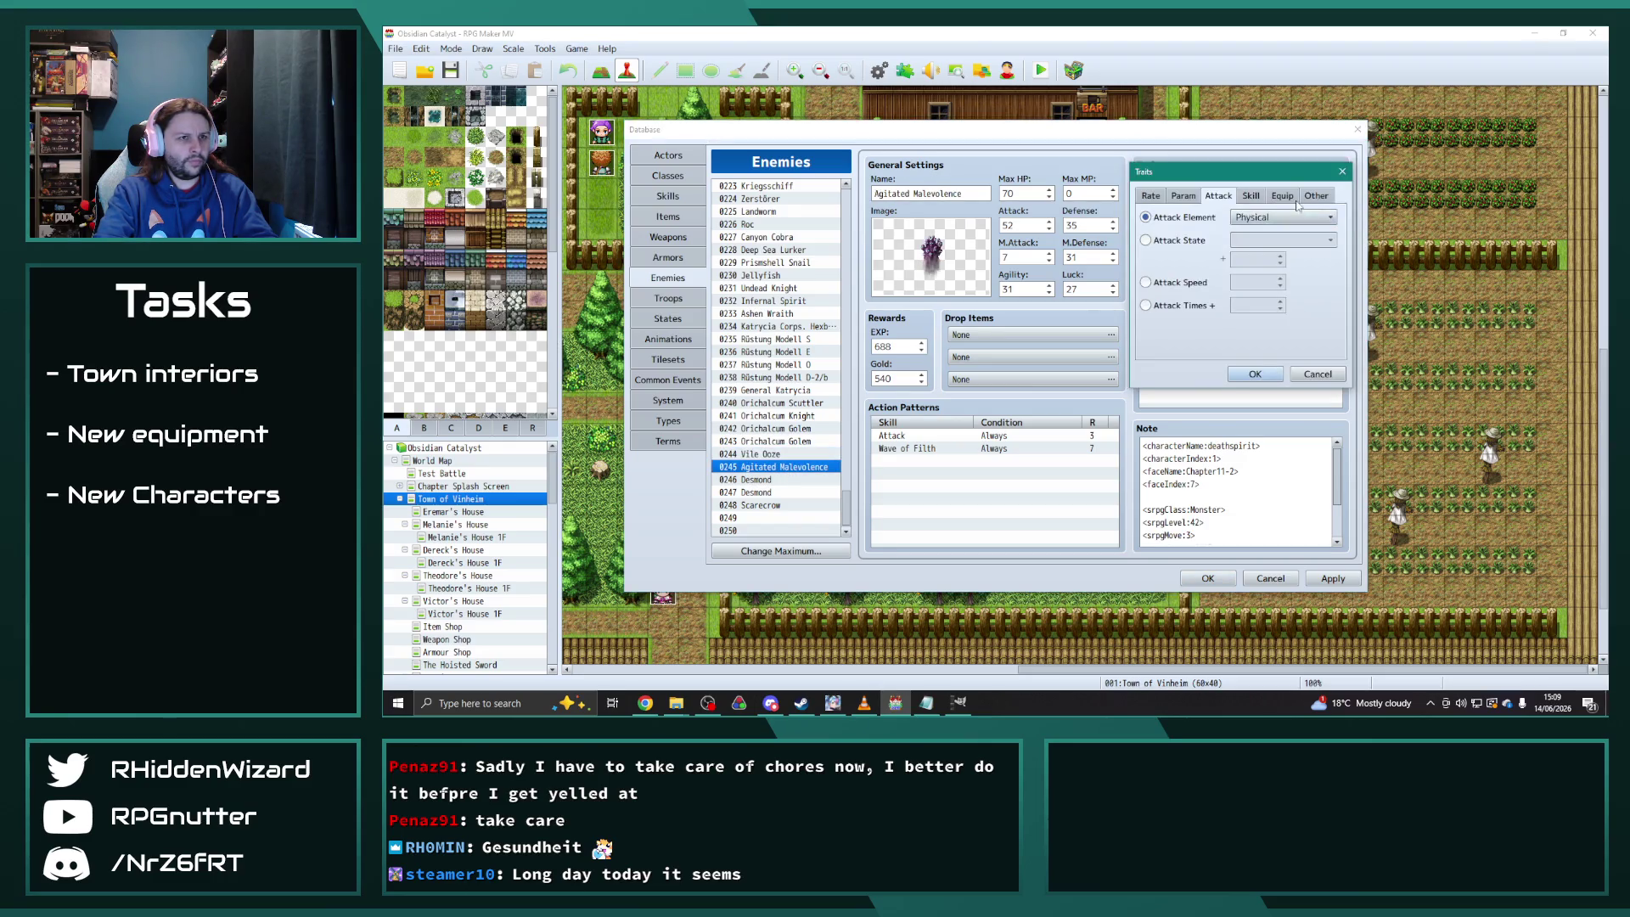
{"action": "left_click", "coordinate": [1283, 218]}
{"action": "left_click", "coordinate": [1266, 356]}
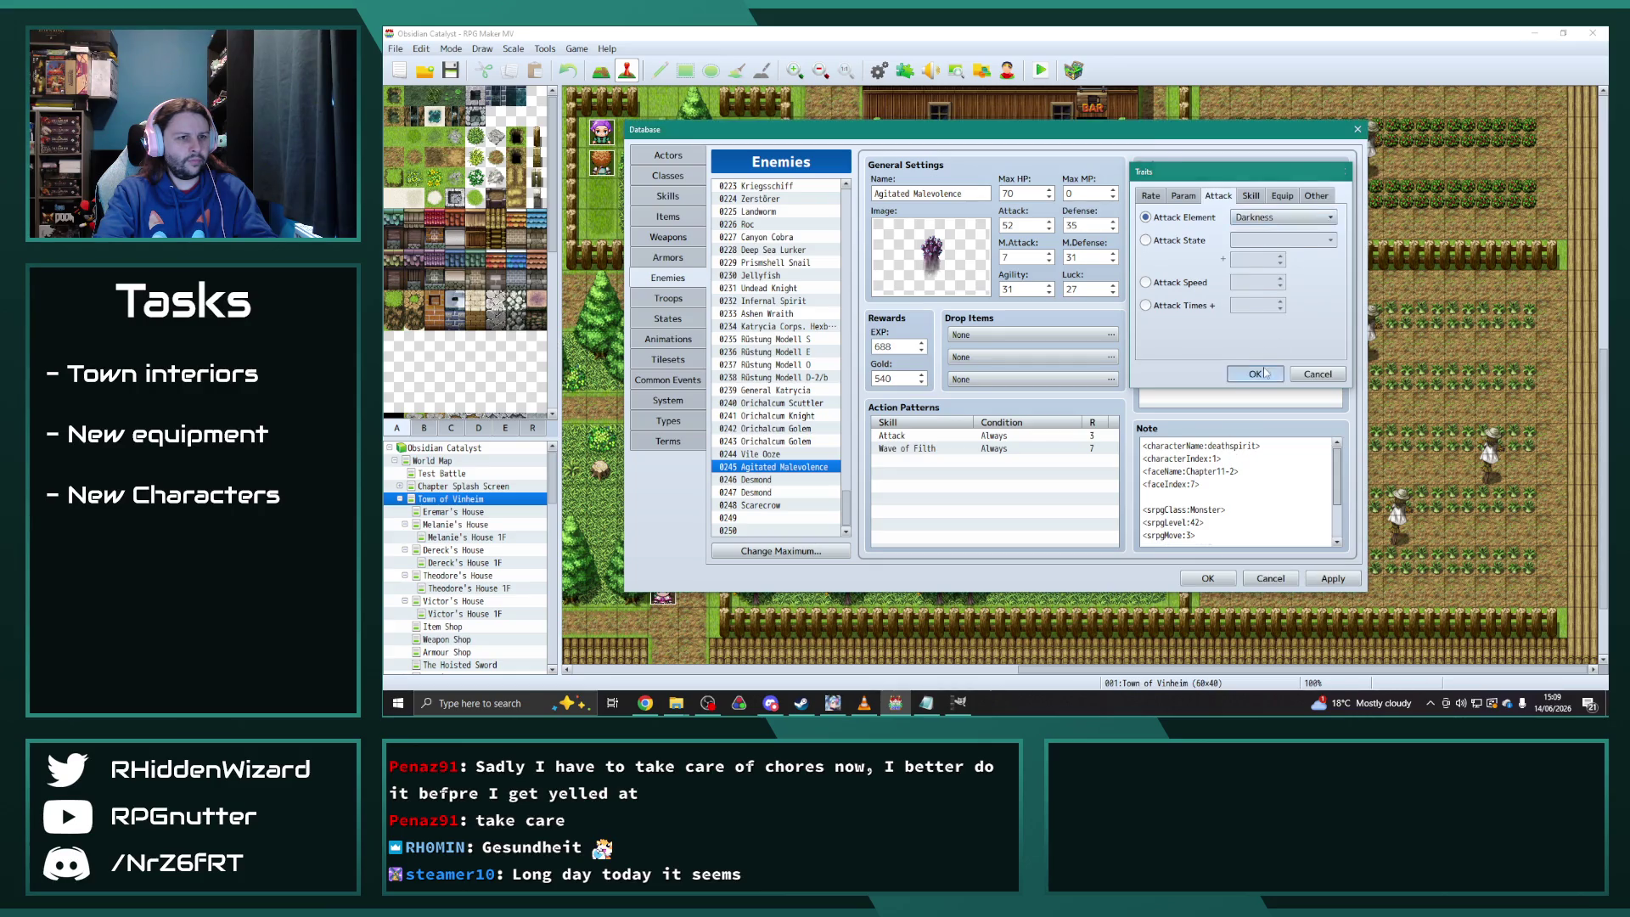
{"action": "left_click", "coordinate": [1255, 373]}
Select Rüstung Modell D-2/b's eight State Resist rows, from Sleep down to Paralysis
{"action": "left_click", "coordinate": [1227, 402]}
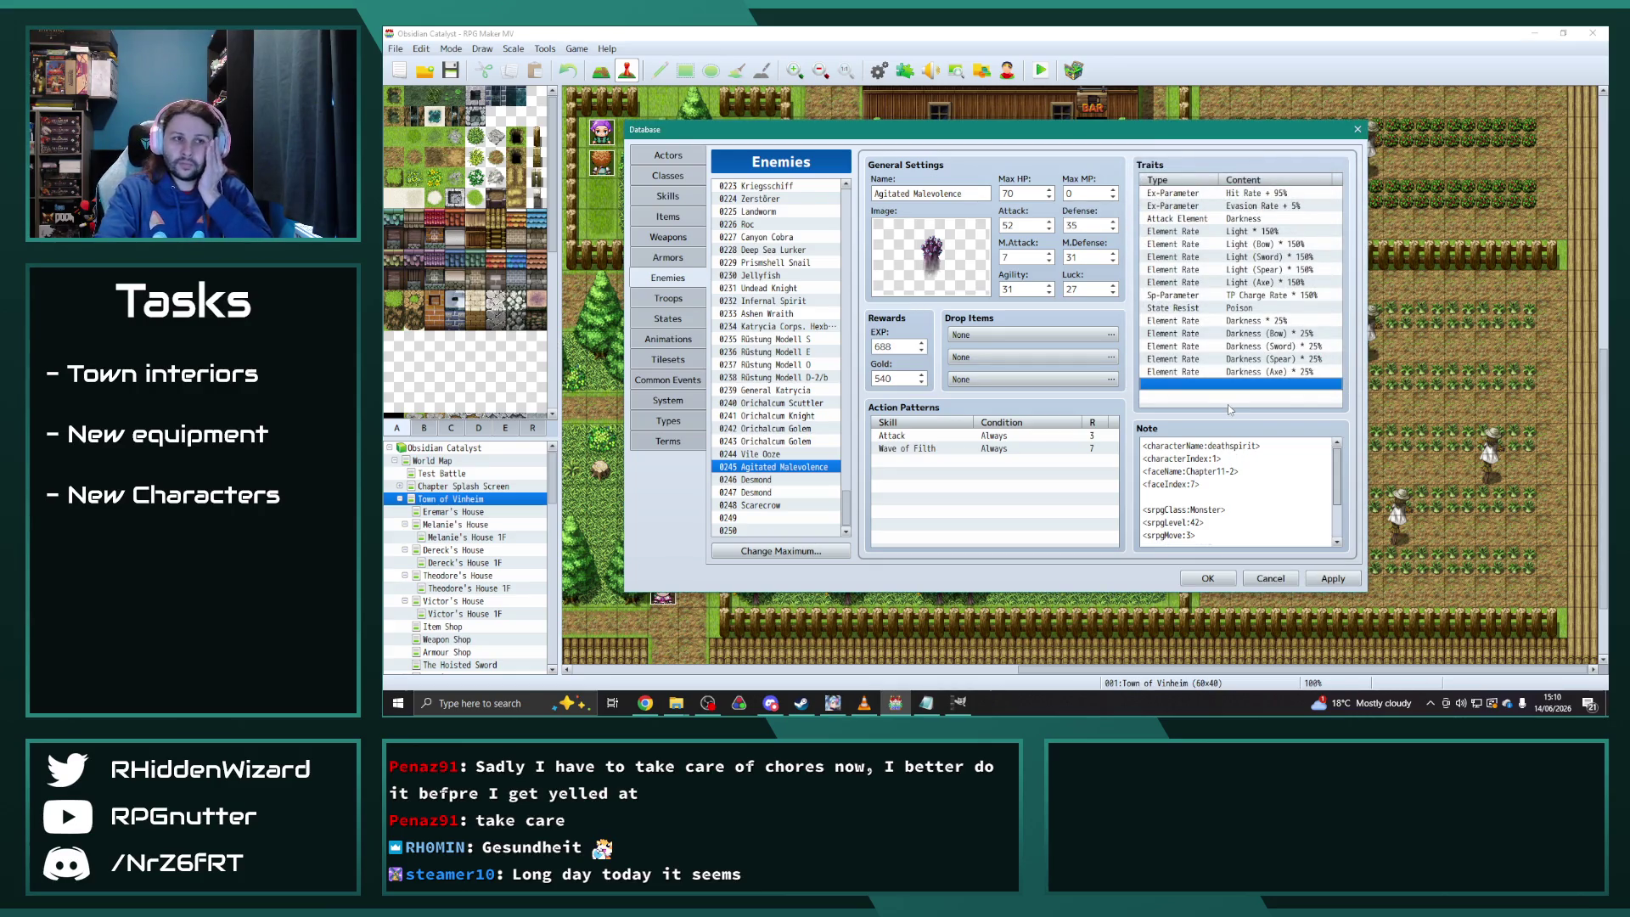
{"action": "left_click", "coordinate": [1227, 308]}
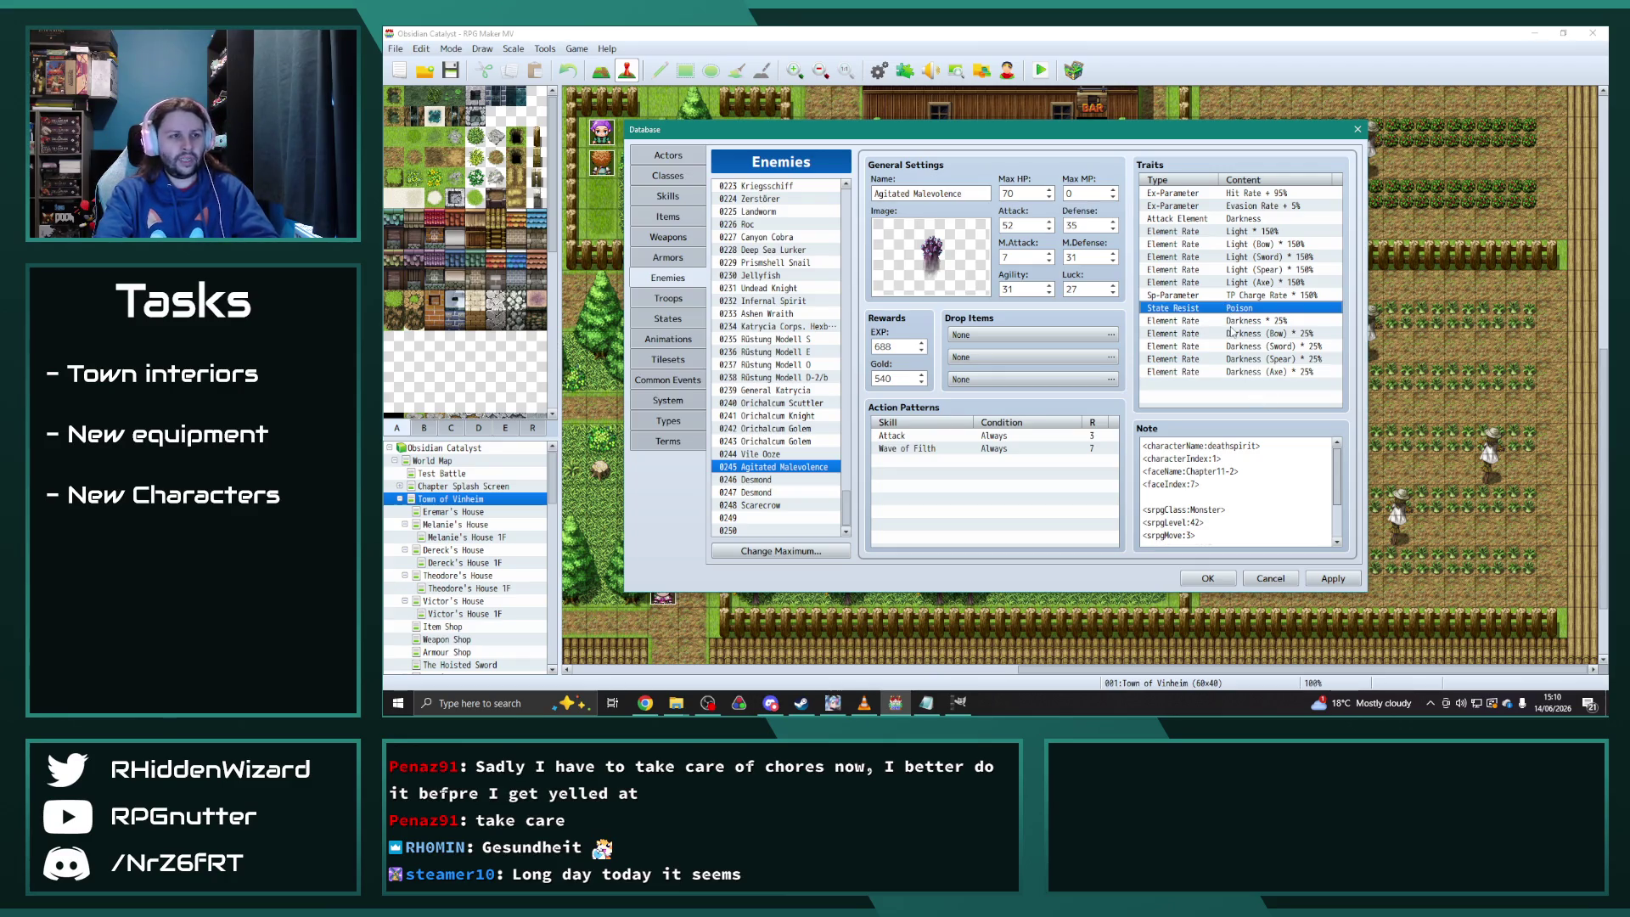
{"action": "left_click", "coordinate": [795, 326]}
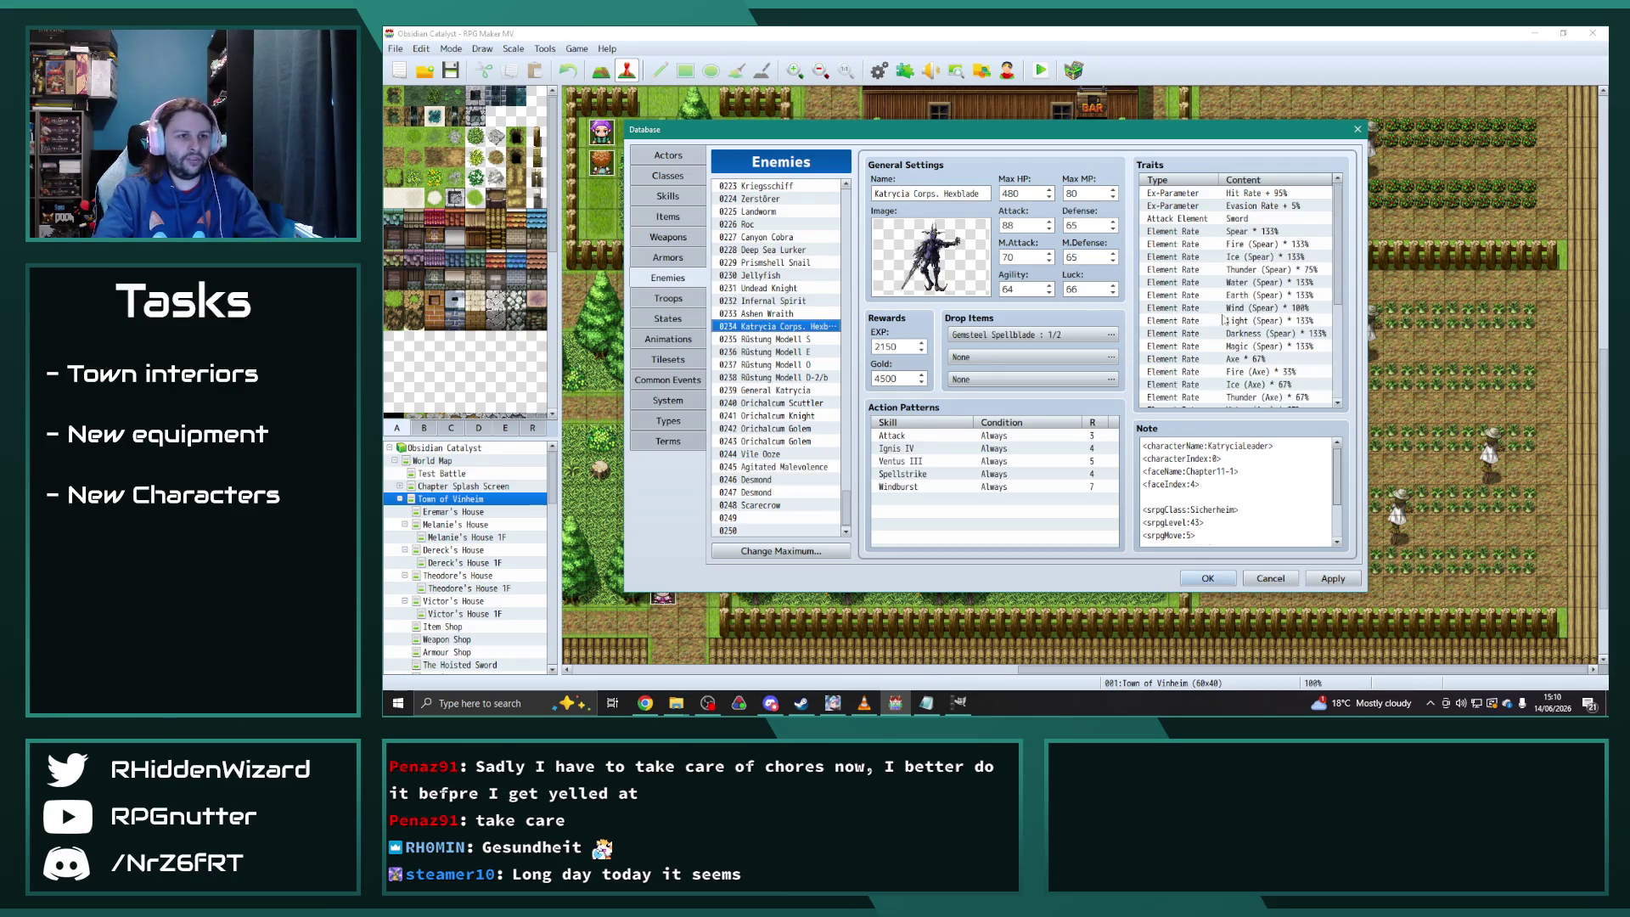
{"action": "left_click", "coordinate": [796, 379]}
{"action": "scroll", "coordinate": [1239, 280], "scroll_direction": "down", "scroll_amount": 5}
{"action": "left_click", "coordinate": [1240, 247]}
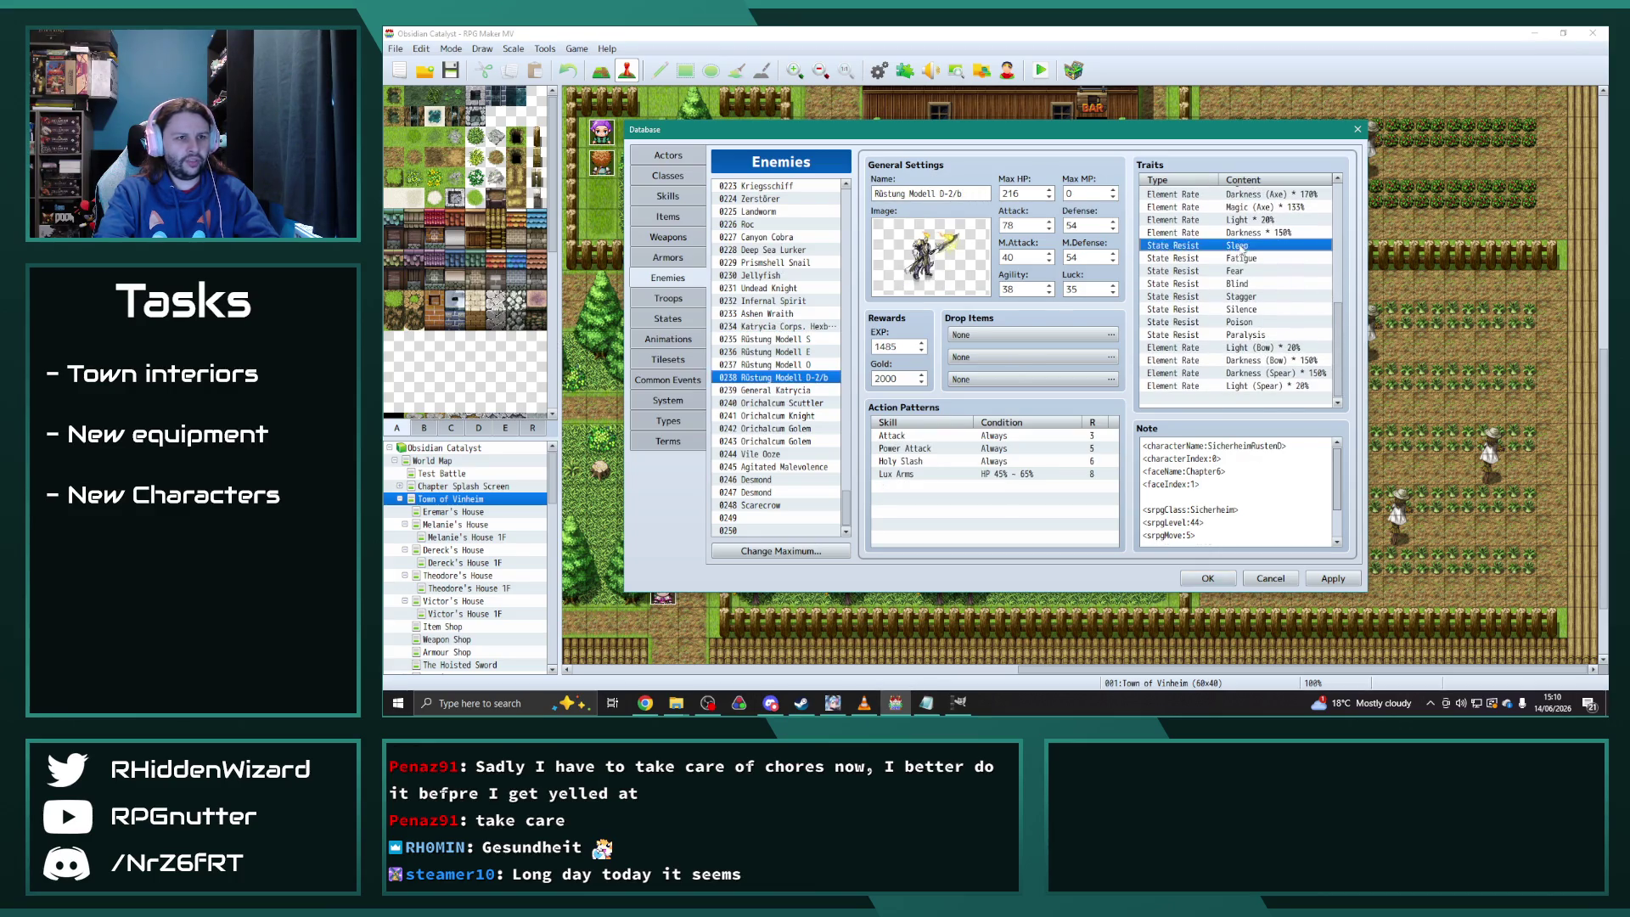
{"action": "left_click", "coordinate": [1256, 335], "text": "shift"}
In Agitated Malevolence, delete State Resist Poison and paste the eight state resistances
{"action": "left_click", "coordinate": [785, 466]}
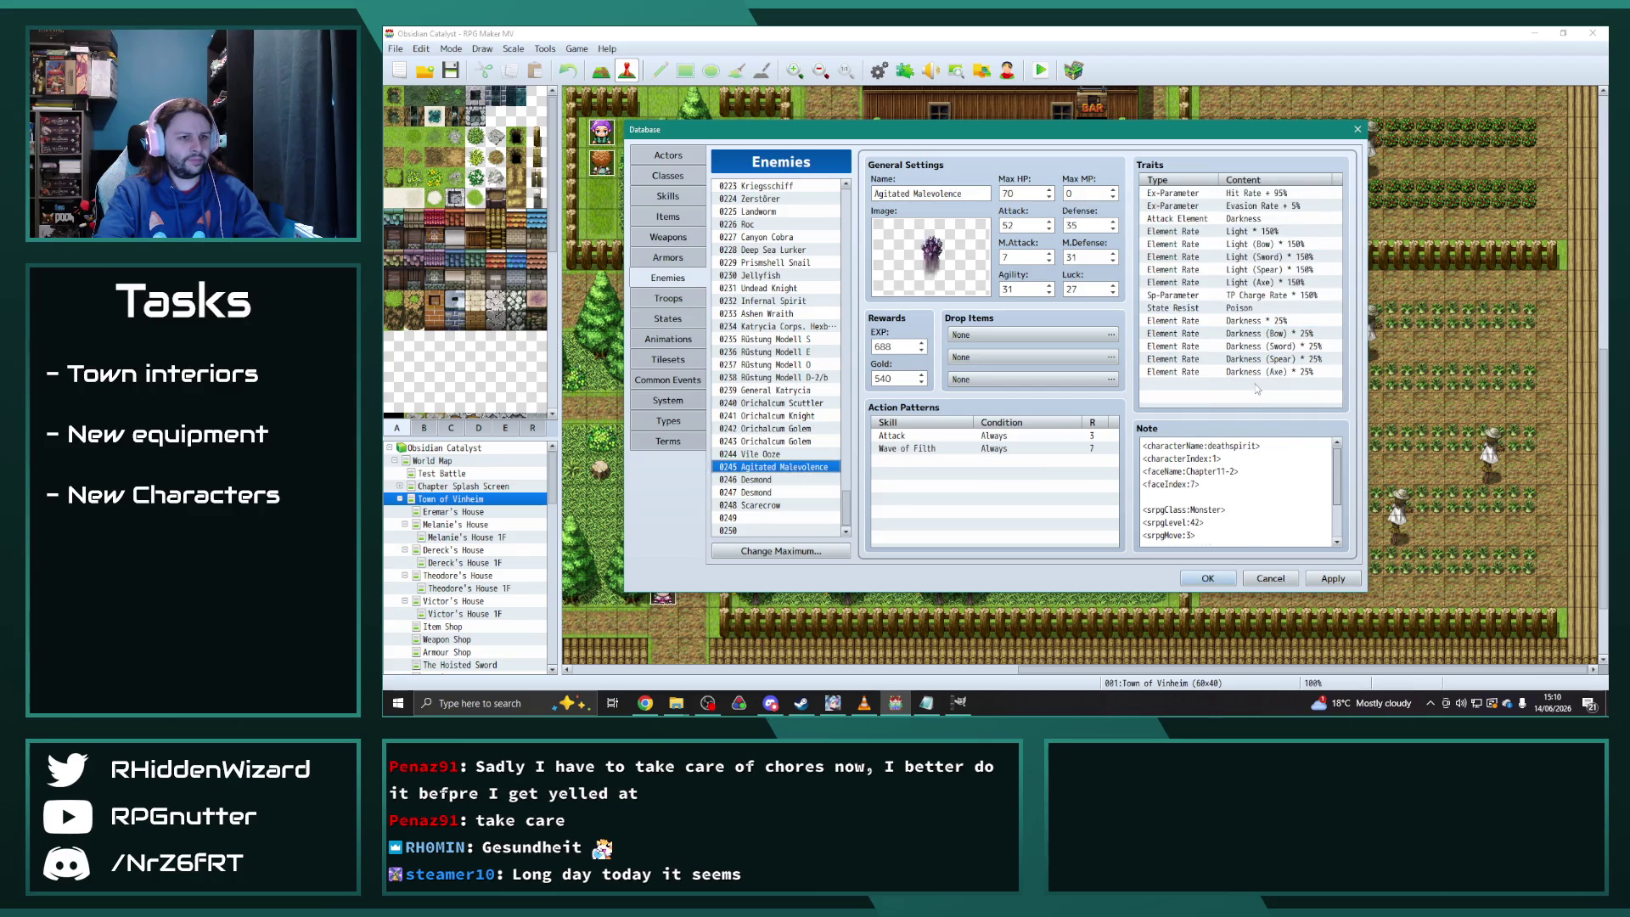
{"action": "left_click", "coordinate": [1245, 308]}
{"action": "key", "text": "Delete"}
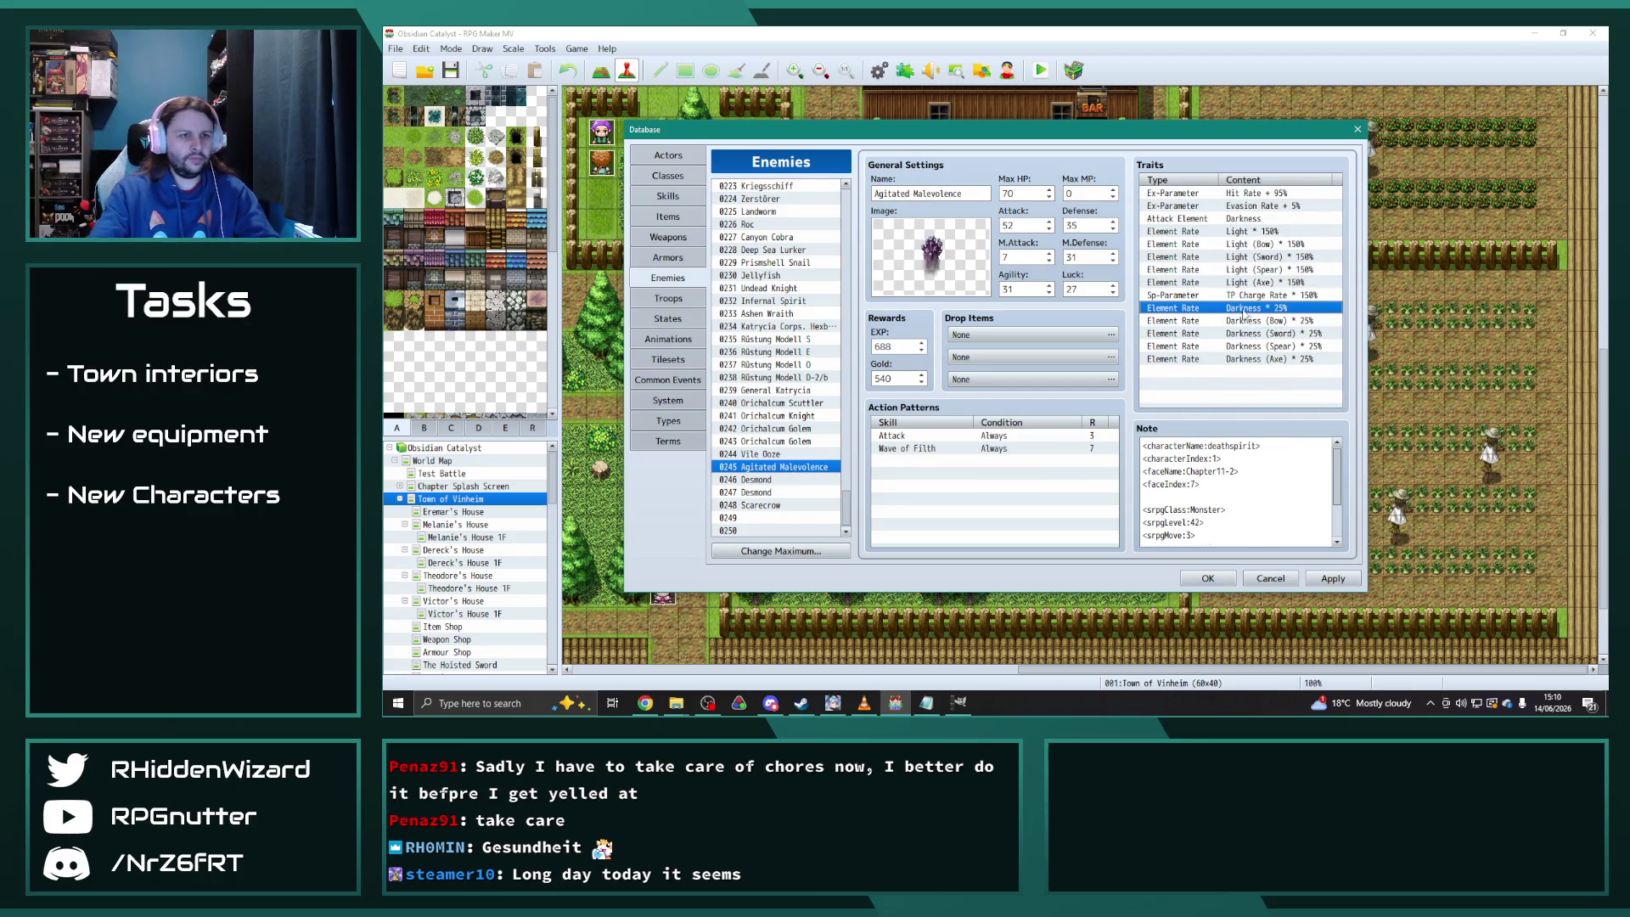
{"action": "left_click", "coordinate": [1265, 374]}
{"action": "key", "text": "ctrl+v"}
{"action": "left_click", "coordinate": [1288, 300]}
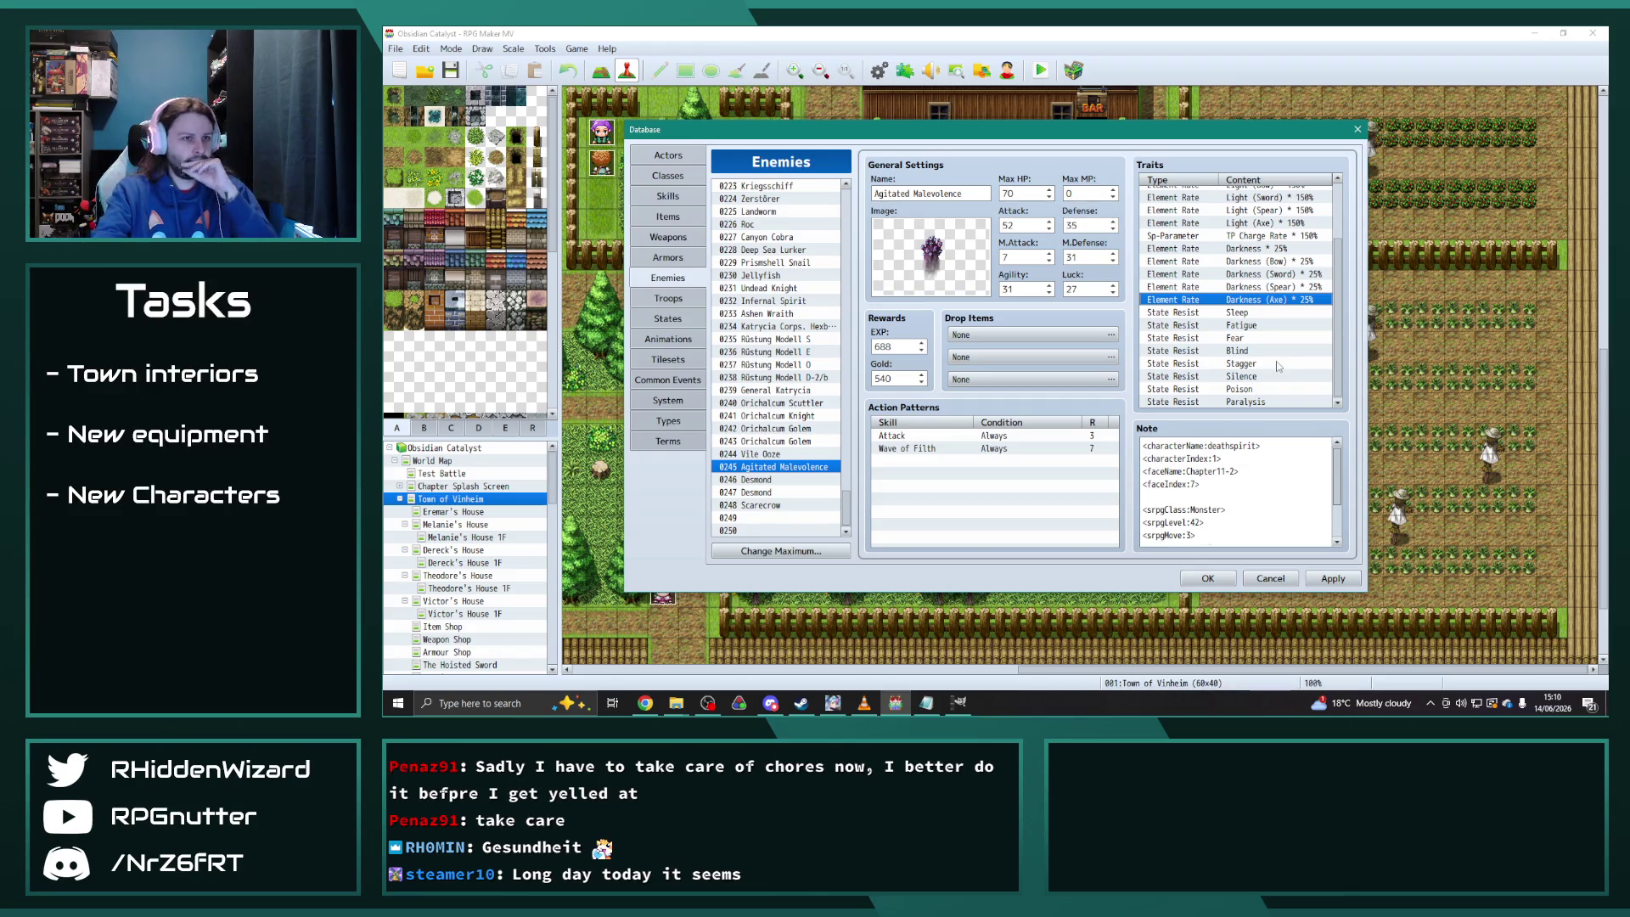
{"action": "scroll", "coordinate": [1276, 380], "scroll_direction": "up", "scroll_amount": 2}
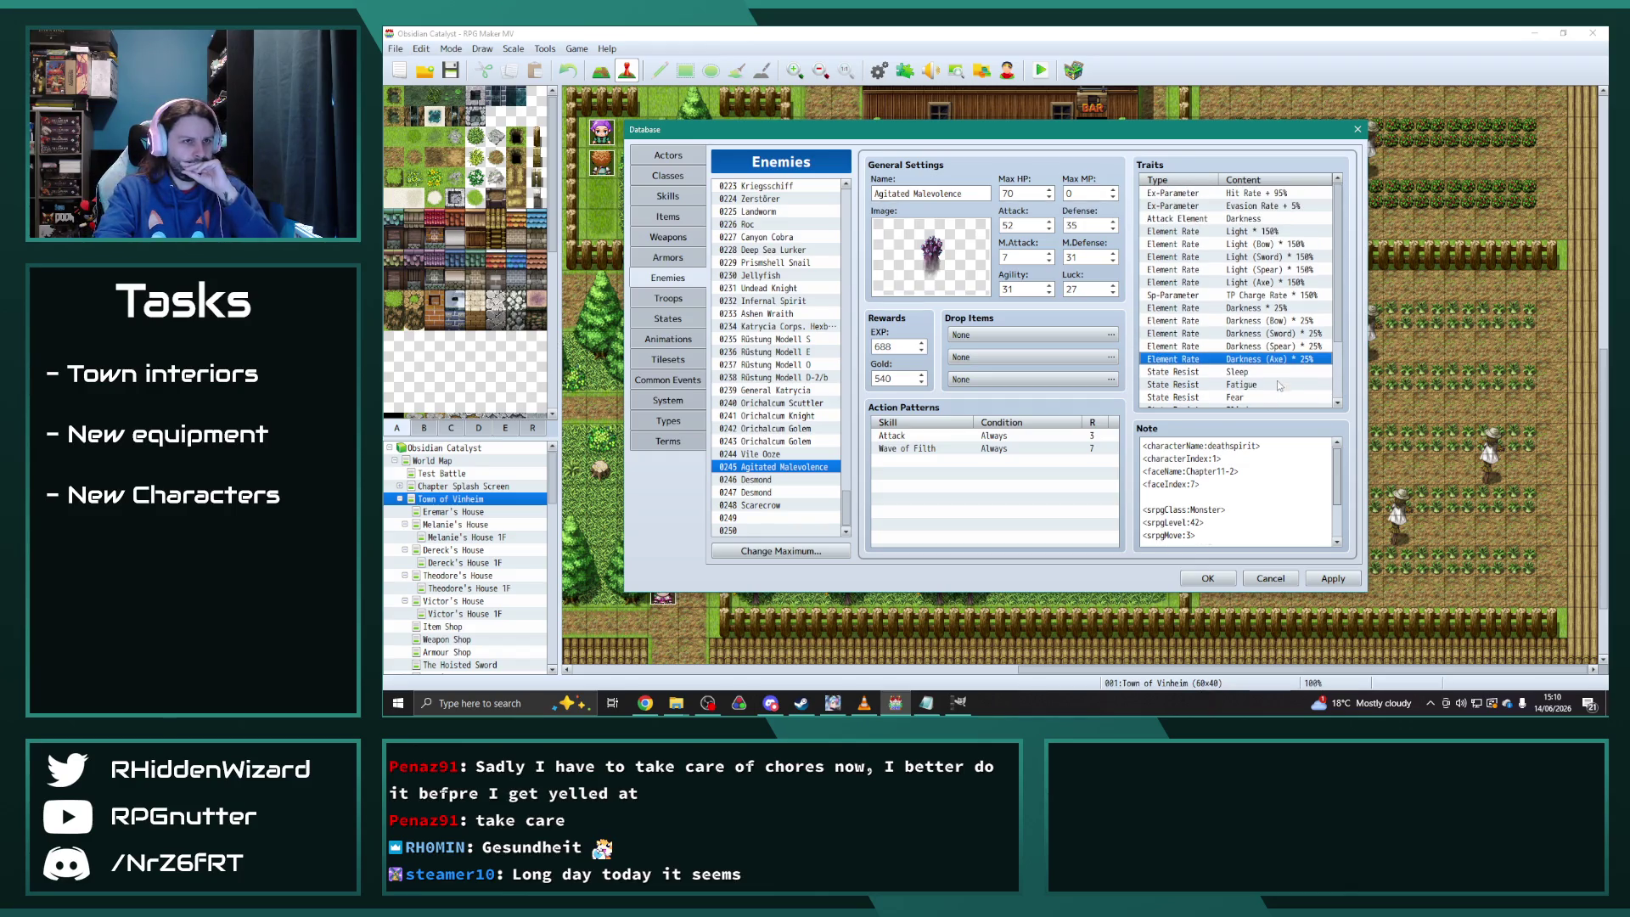
Paste the same eight state resistances into Scarecrow and apply the changes
{"action": "left_click", "coordinate": [783, 507]}
{"action": "key", "text": "ctrl+v"}
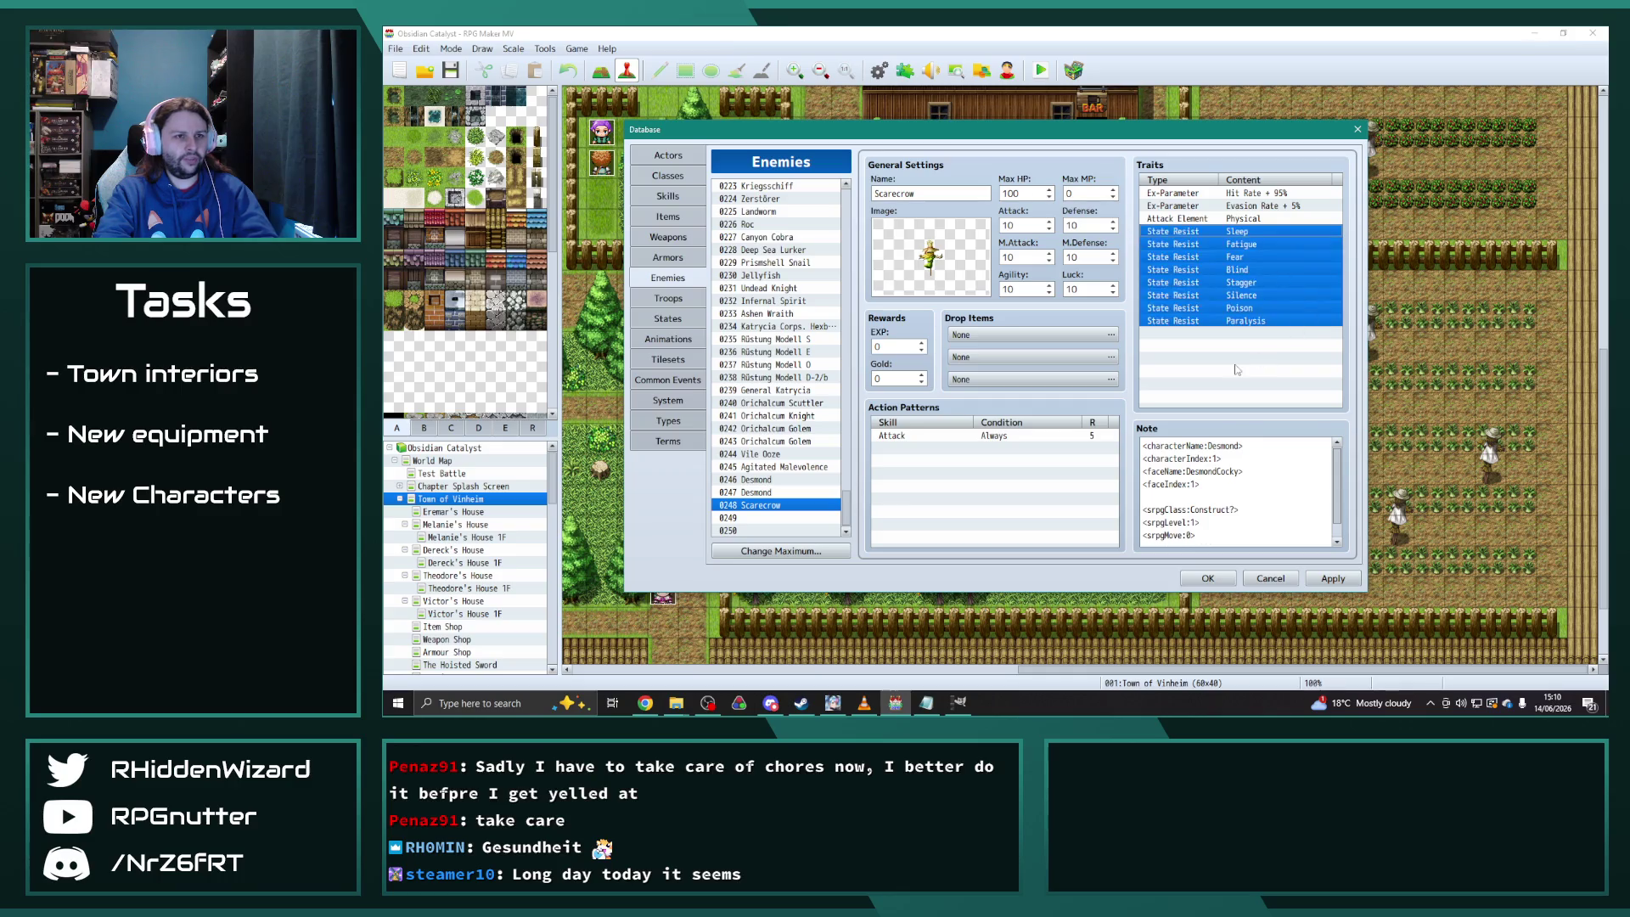
{"action": "left_click", "coordinate": [1244, 382]}
{"action": "left_click", "coordinate": [1251, 391]}
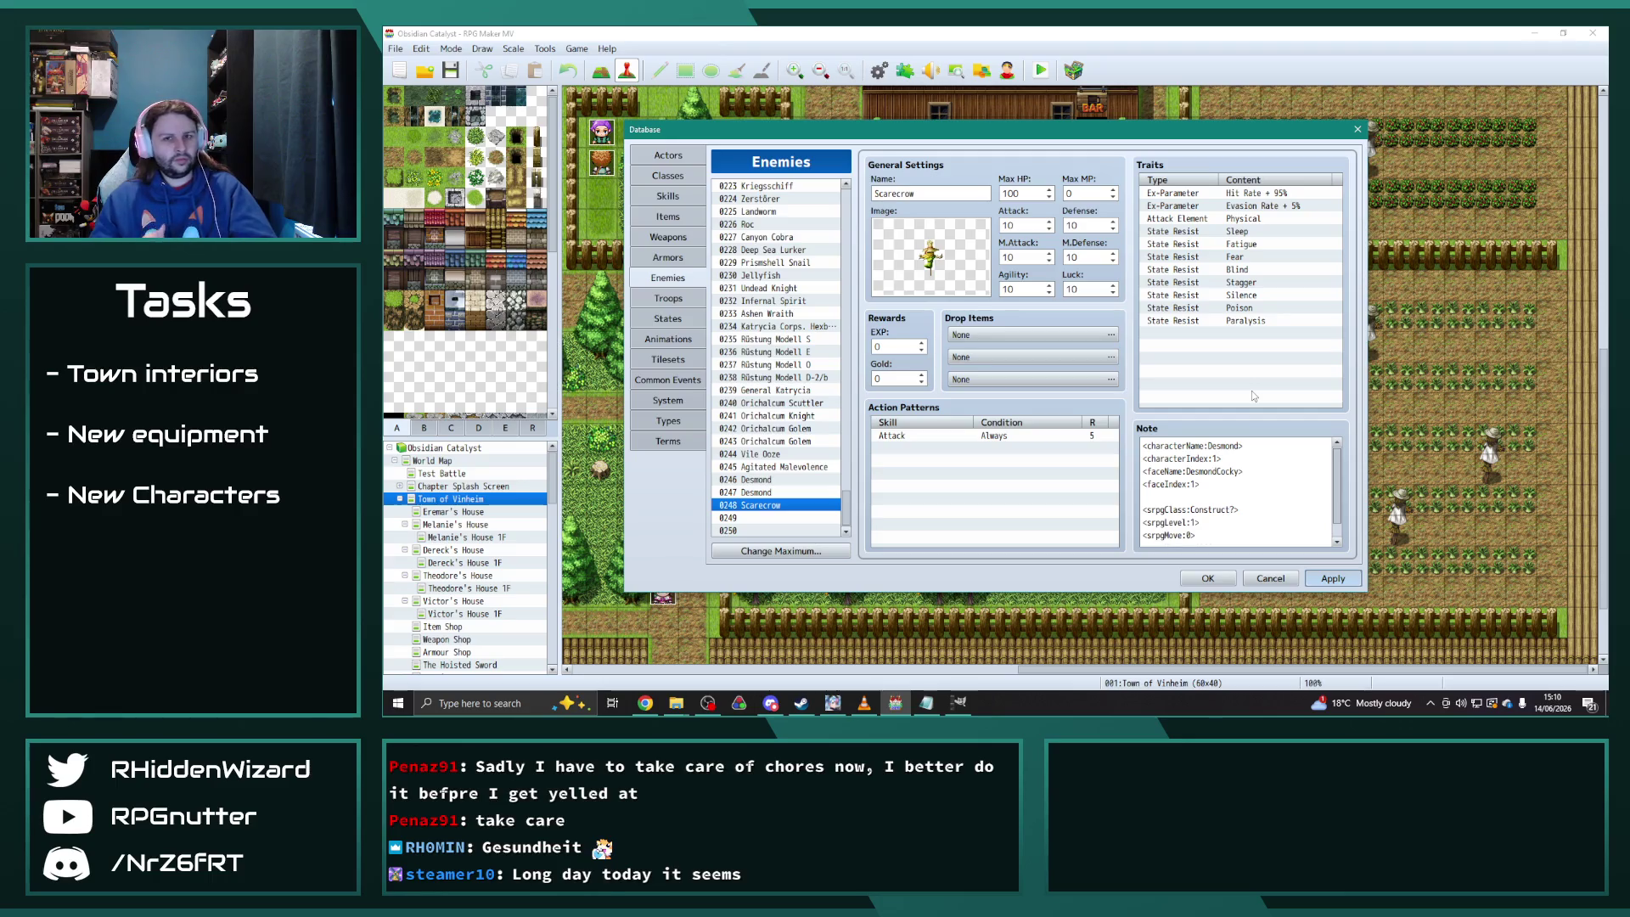
{"action": "key", "text": "Return"}
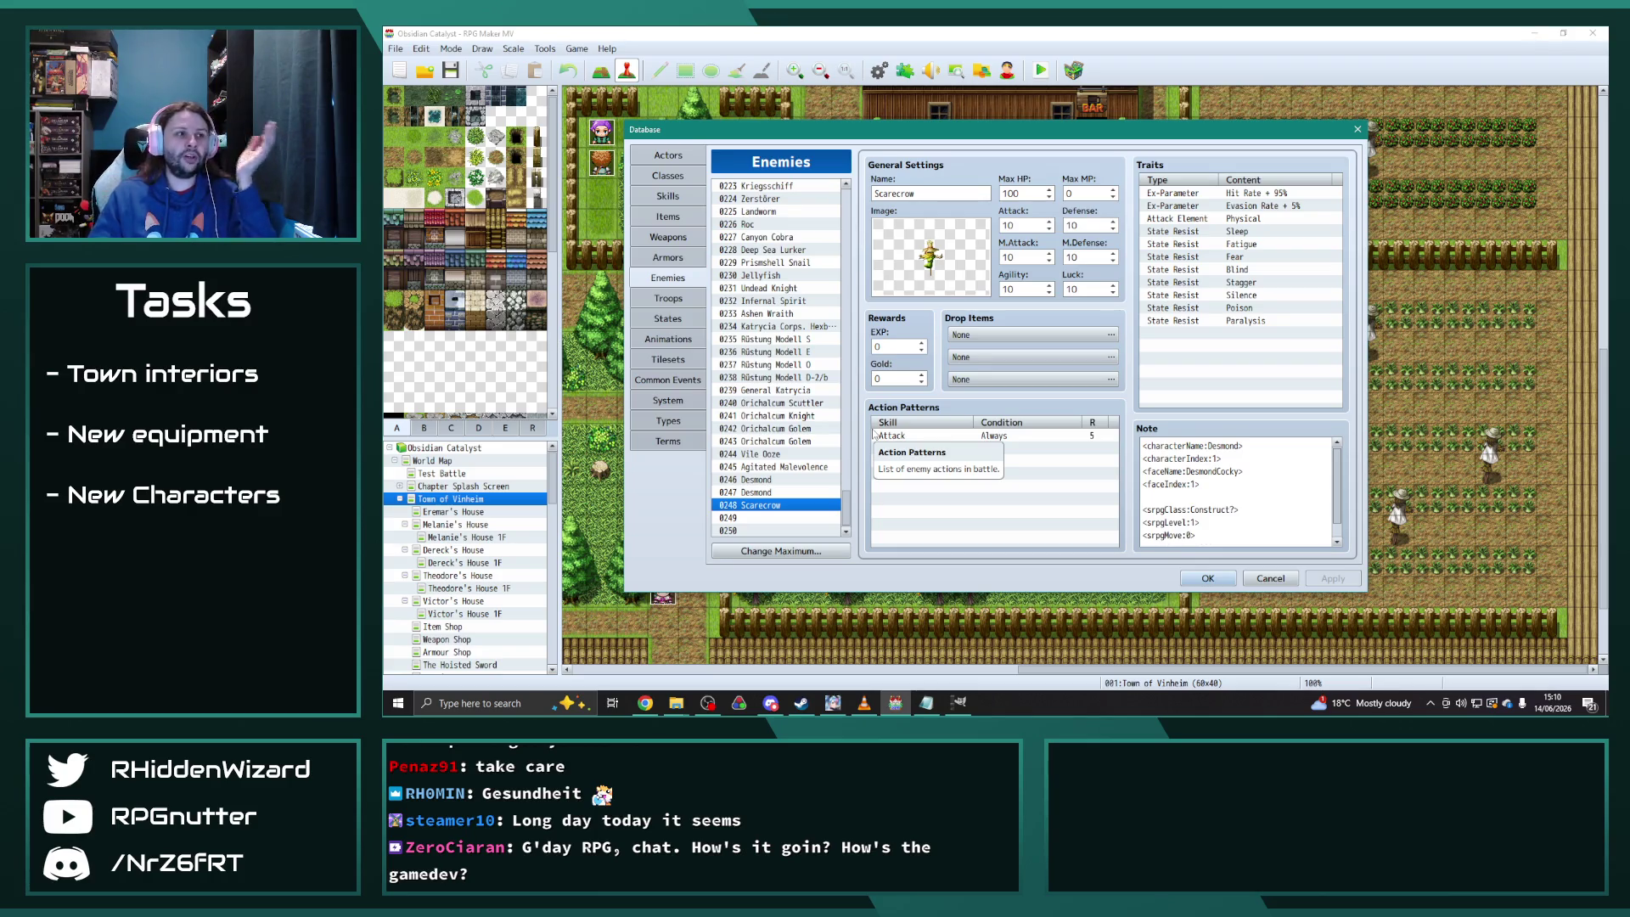
{"action": "scroll", "coordinate": [731, 332], "scroll_direction": "up", "scroll_amount": 3}
{"action": "left_click_drag", "start_coordinate": [820, 278], "coordinate": [812, 242]}
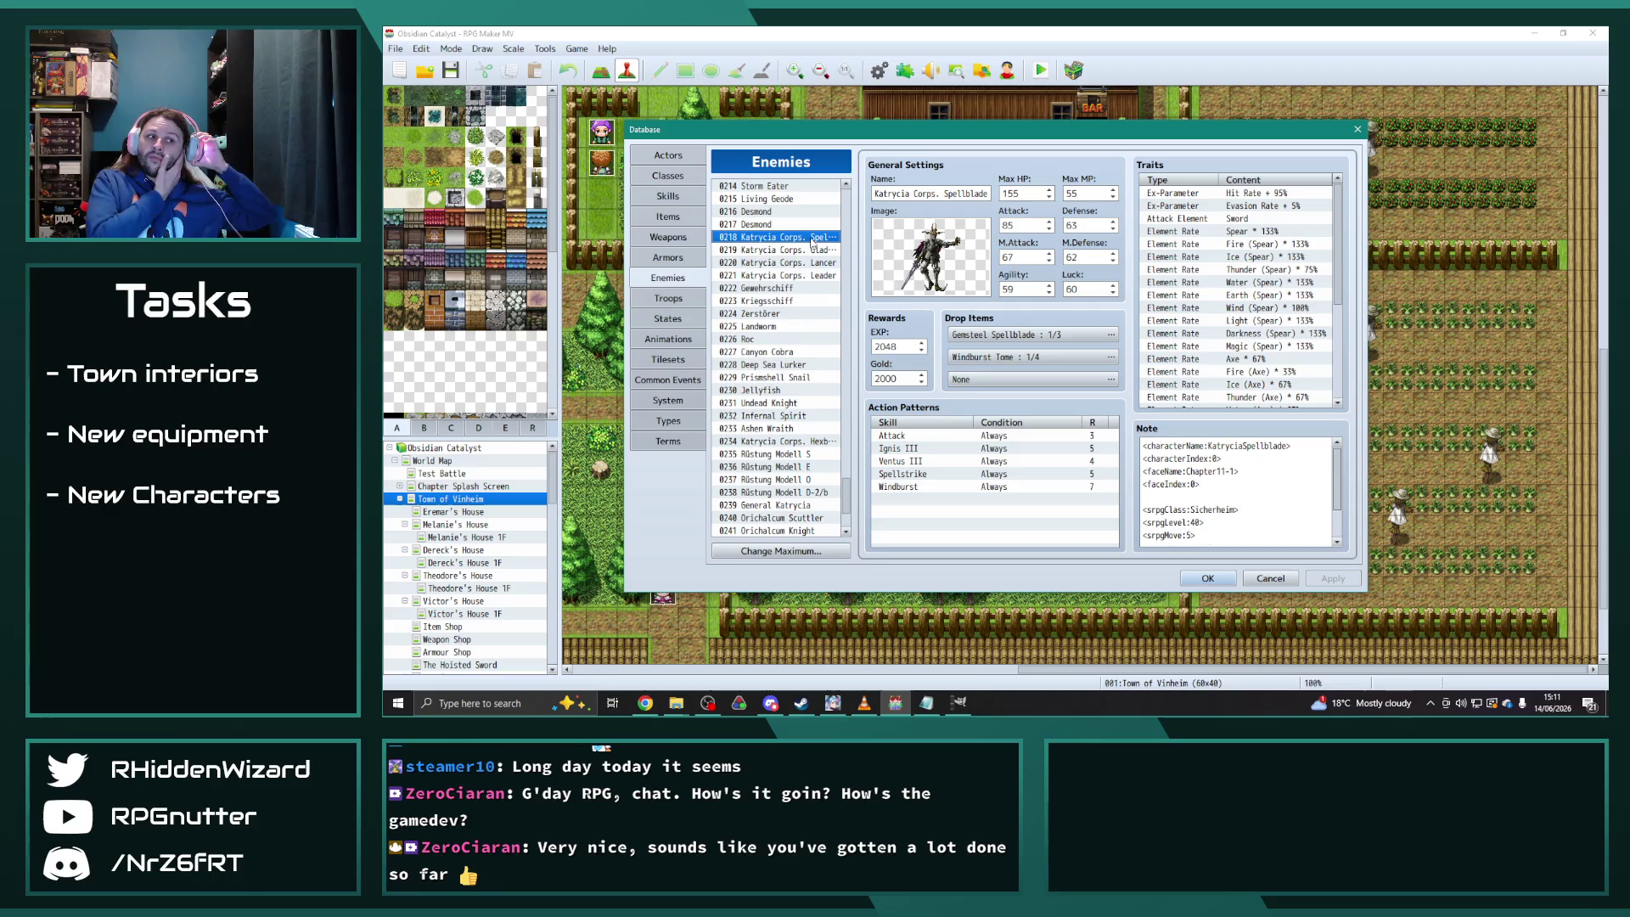
Change Ashen Wraith's Geode drop to None, then bring up Canyon Cobra
{"action": "left_click", "coordinate": [774, 429]}
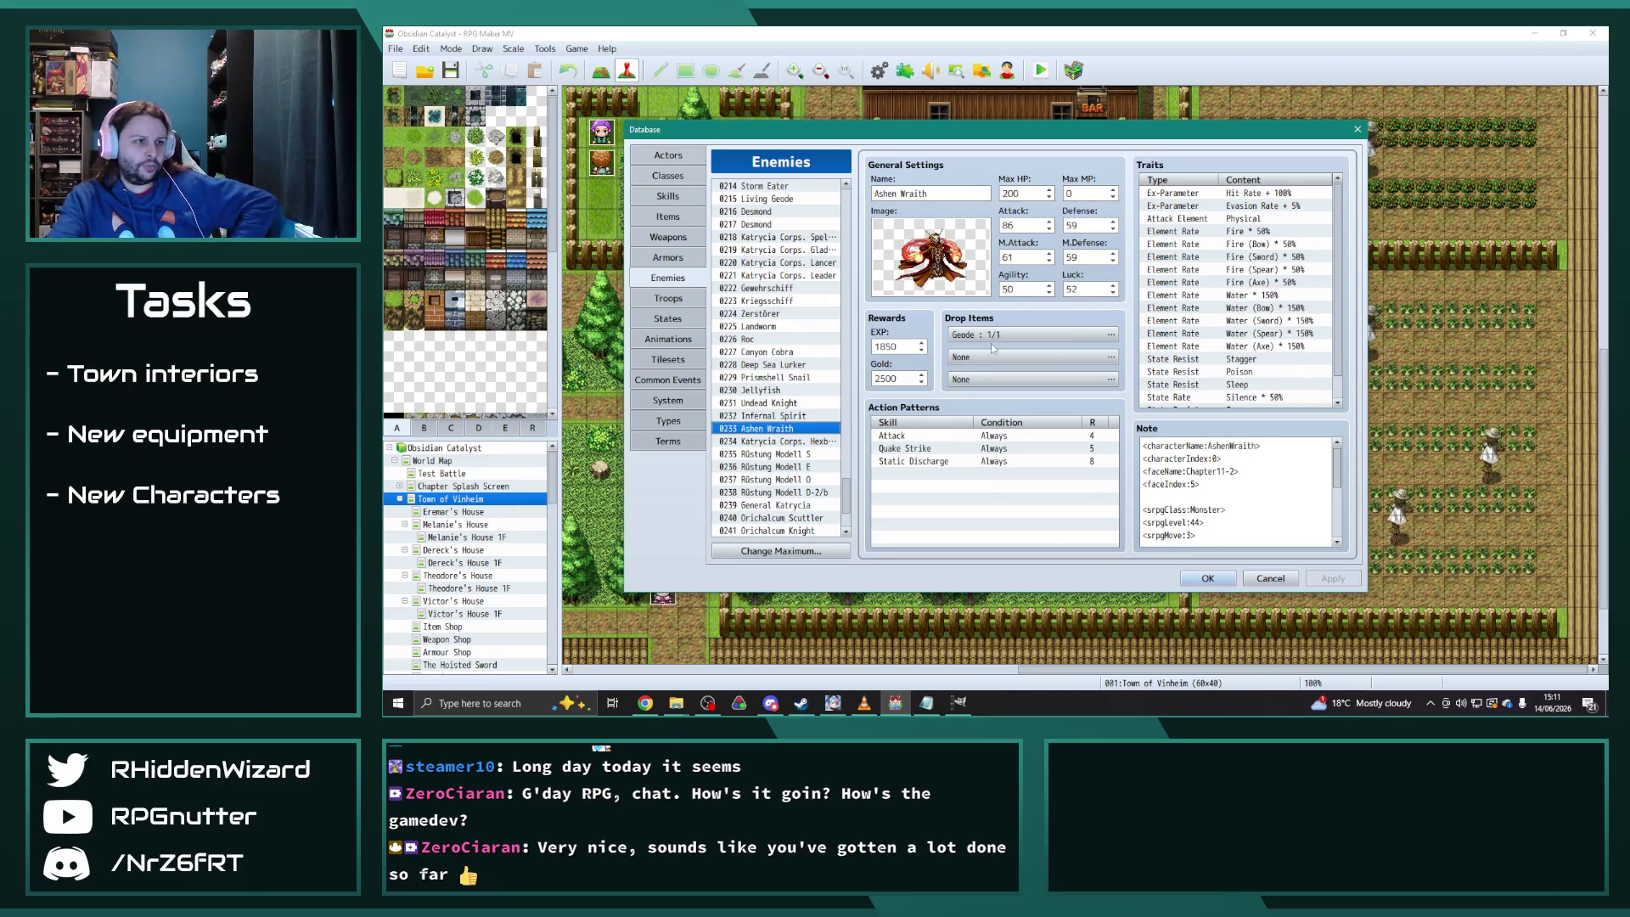
{"action": "left_click", "coordinate": [1027, 334]}
{"action": "double_click", "coordinate": [1027, 334]}
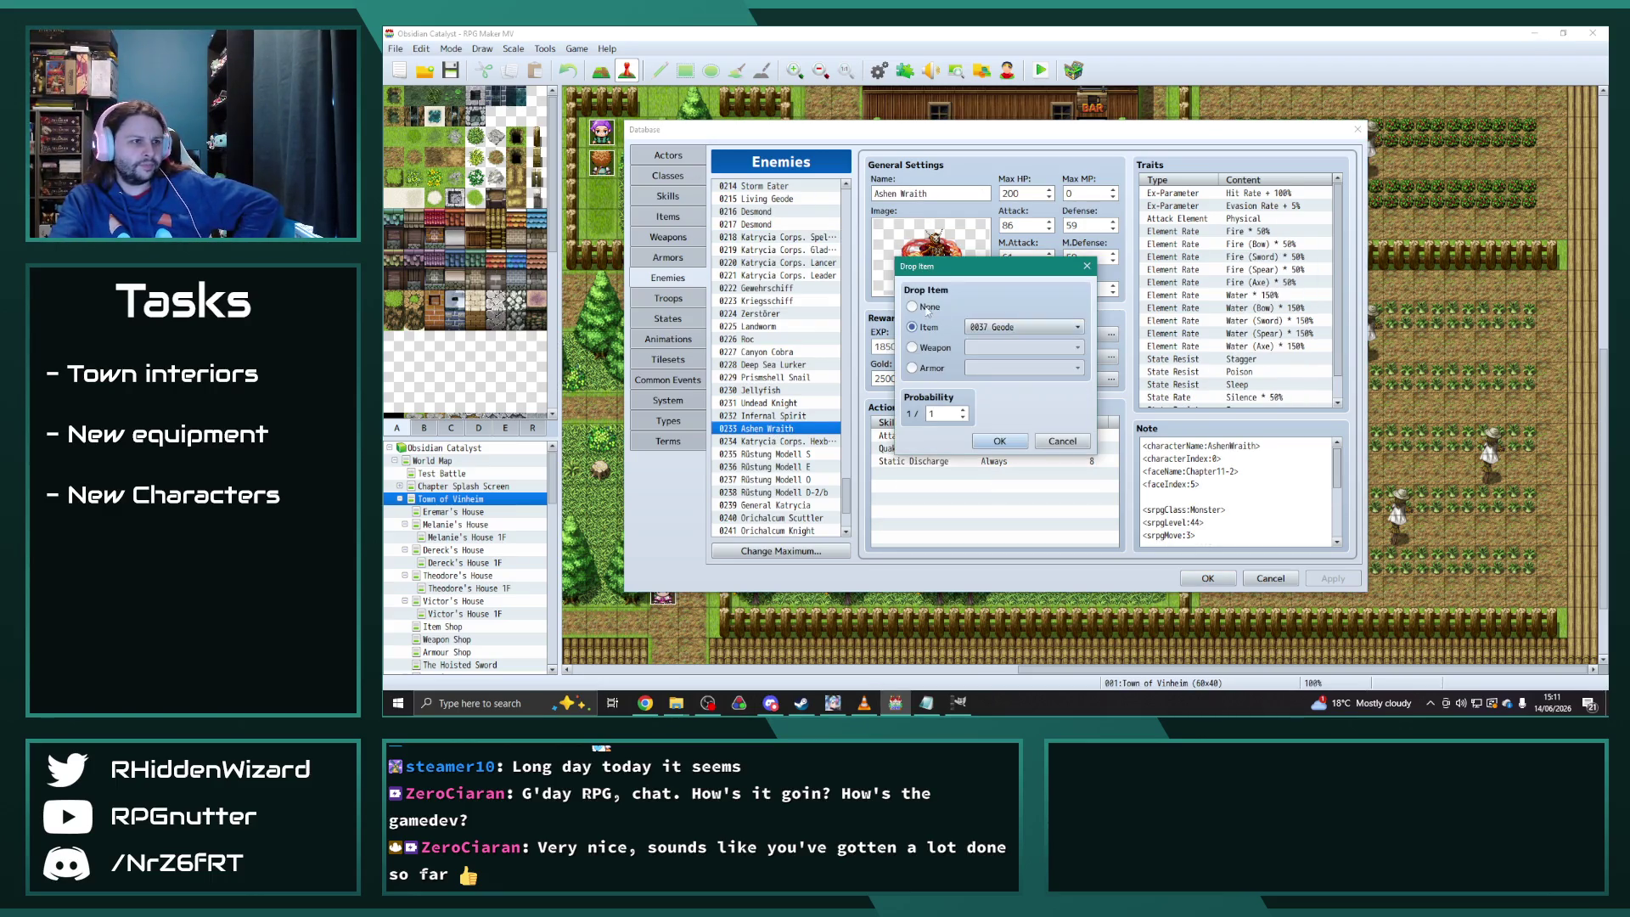
{"action": "left_click", "coordinate": [1060, 442]}
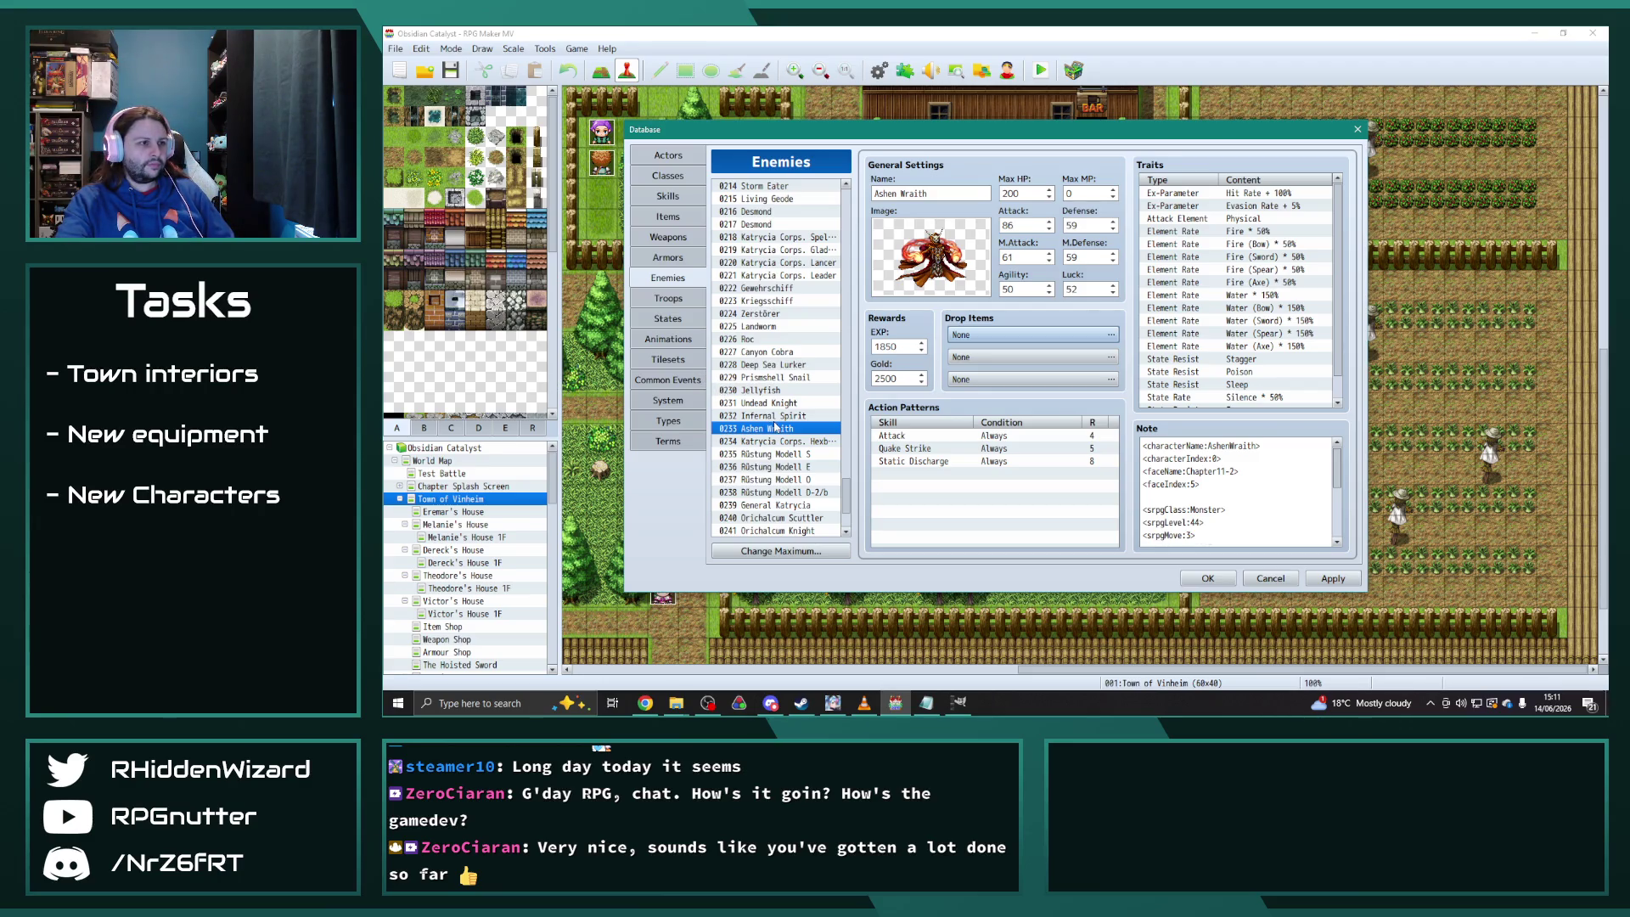
{"action": "left_click", "coordinate": [781, 352]}
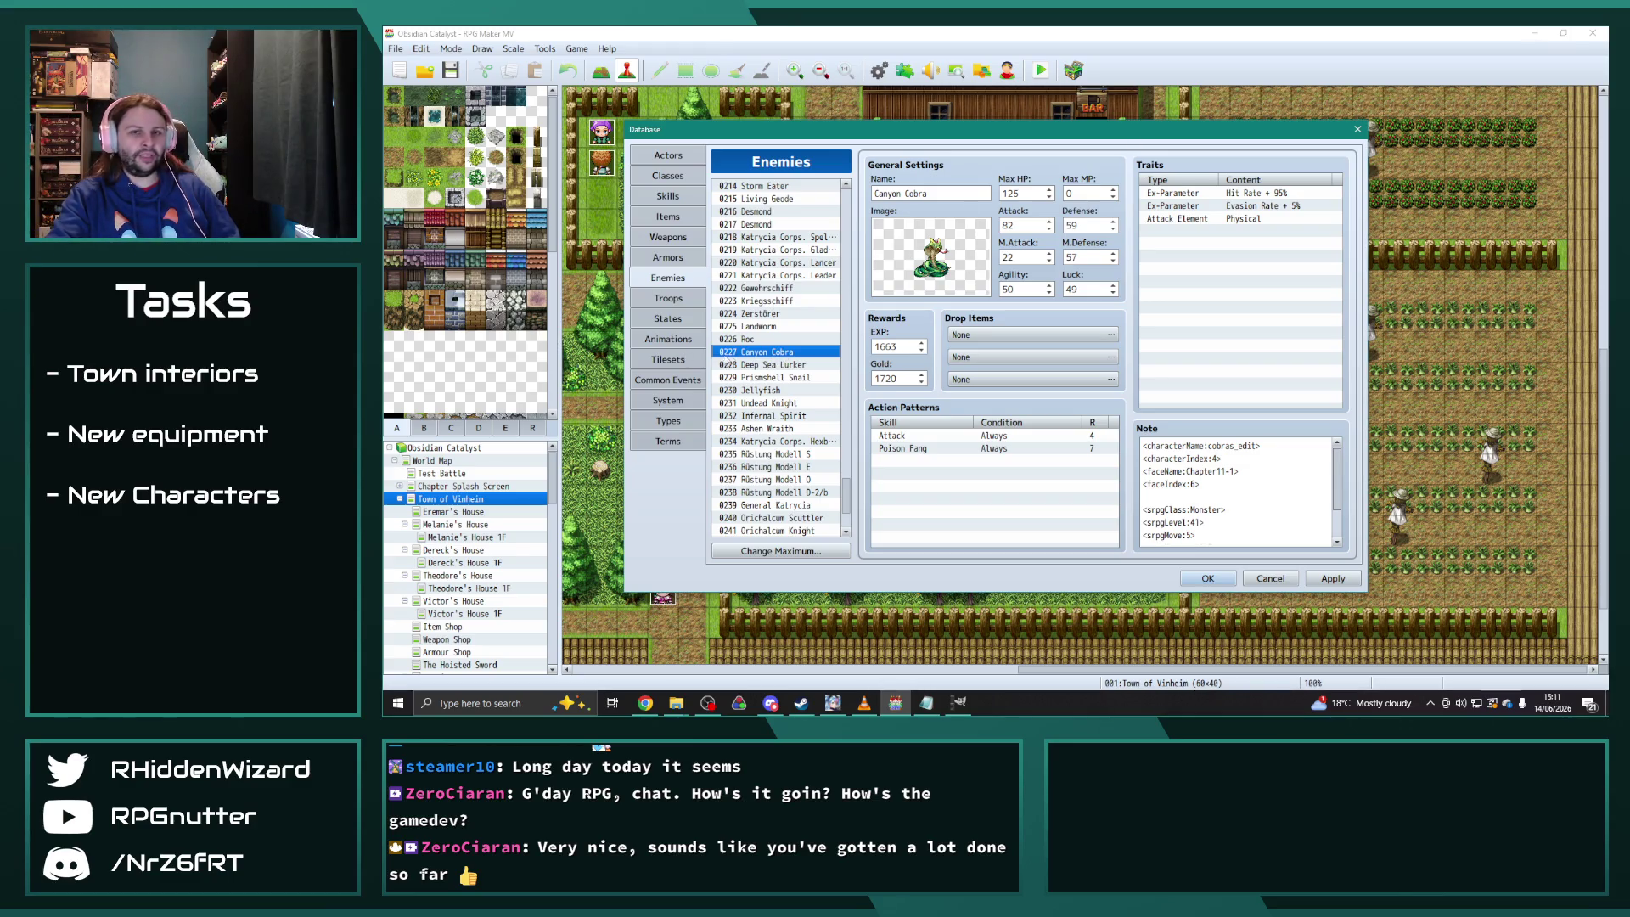
Review Katrycia Corps. Spellblade's element rate traits, then switch over to Chrome
{"action": "left_click_drag", "start_coordinate": [763, 313], "coordinate": [798, 246]}
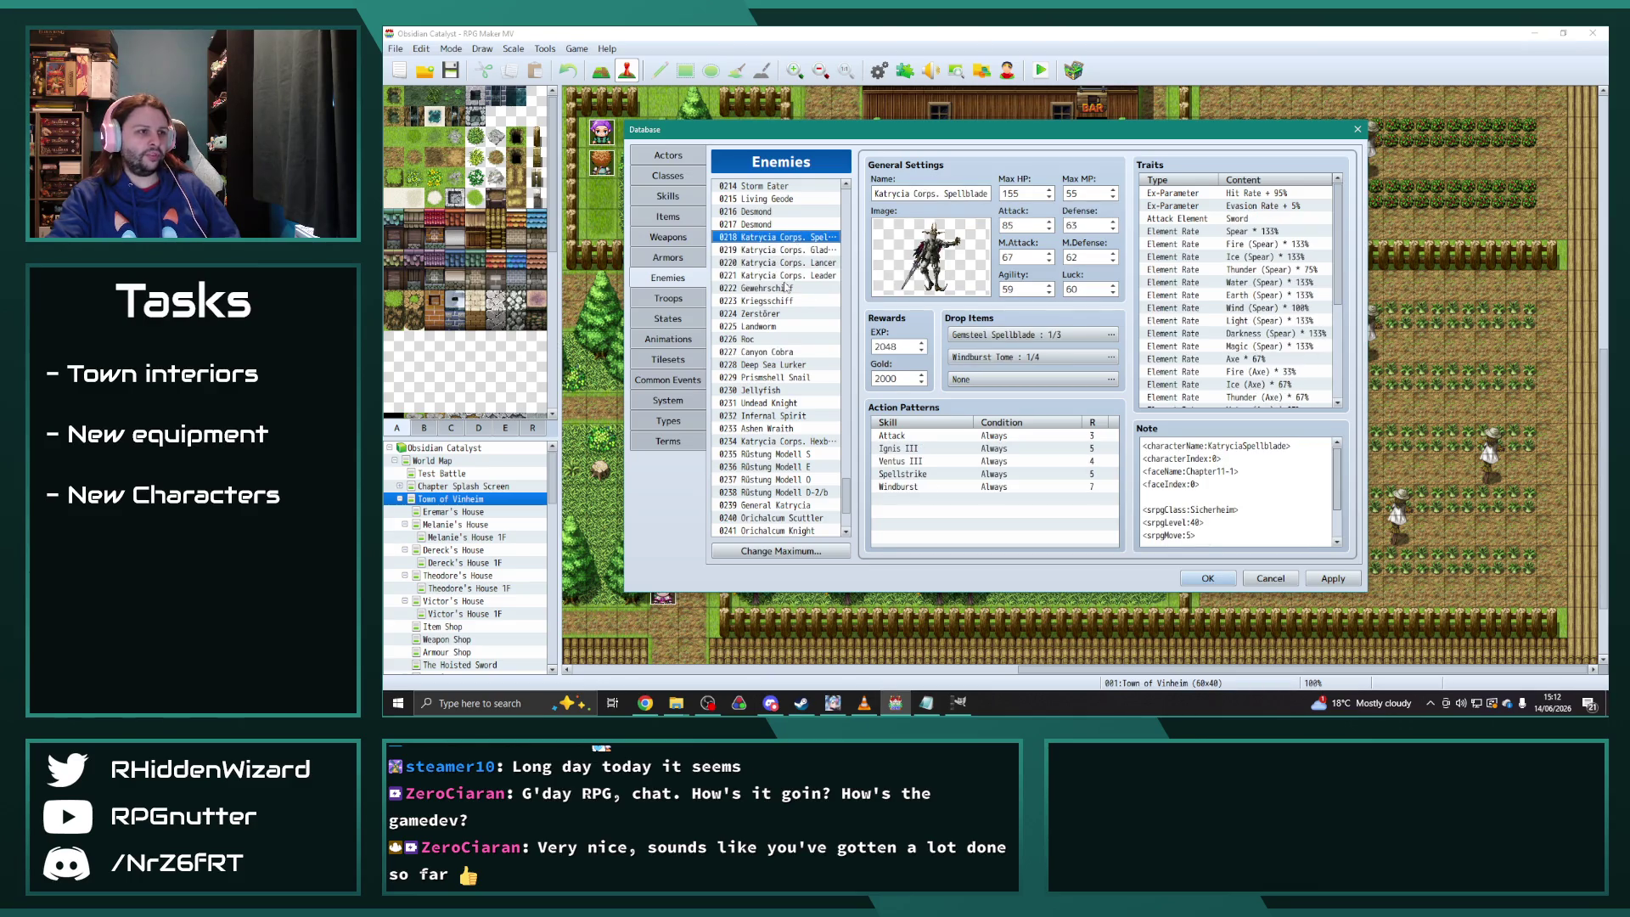
{"action": "left_click", "coordinate": [787, 276]}
{"action": "left_click", "coordinate": [798, 238]}
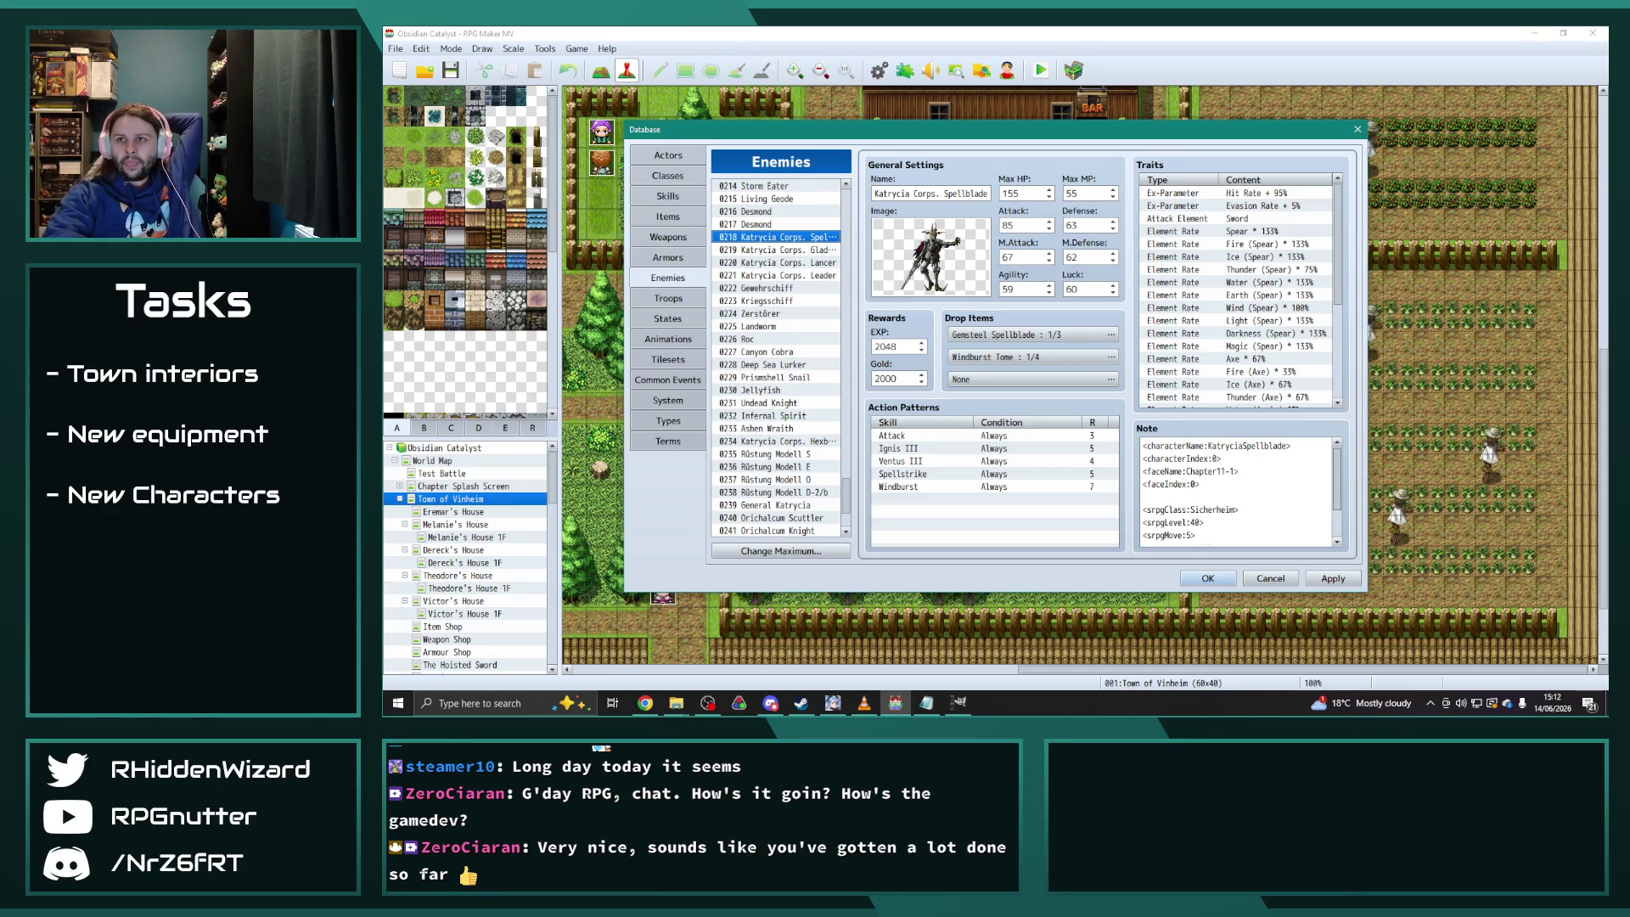
{"action": "key", "text": "alt+Tab"}
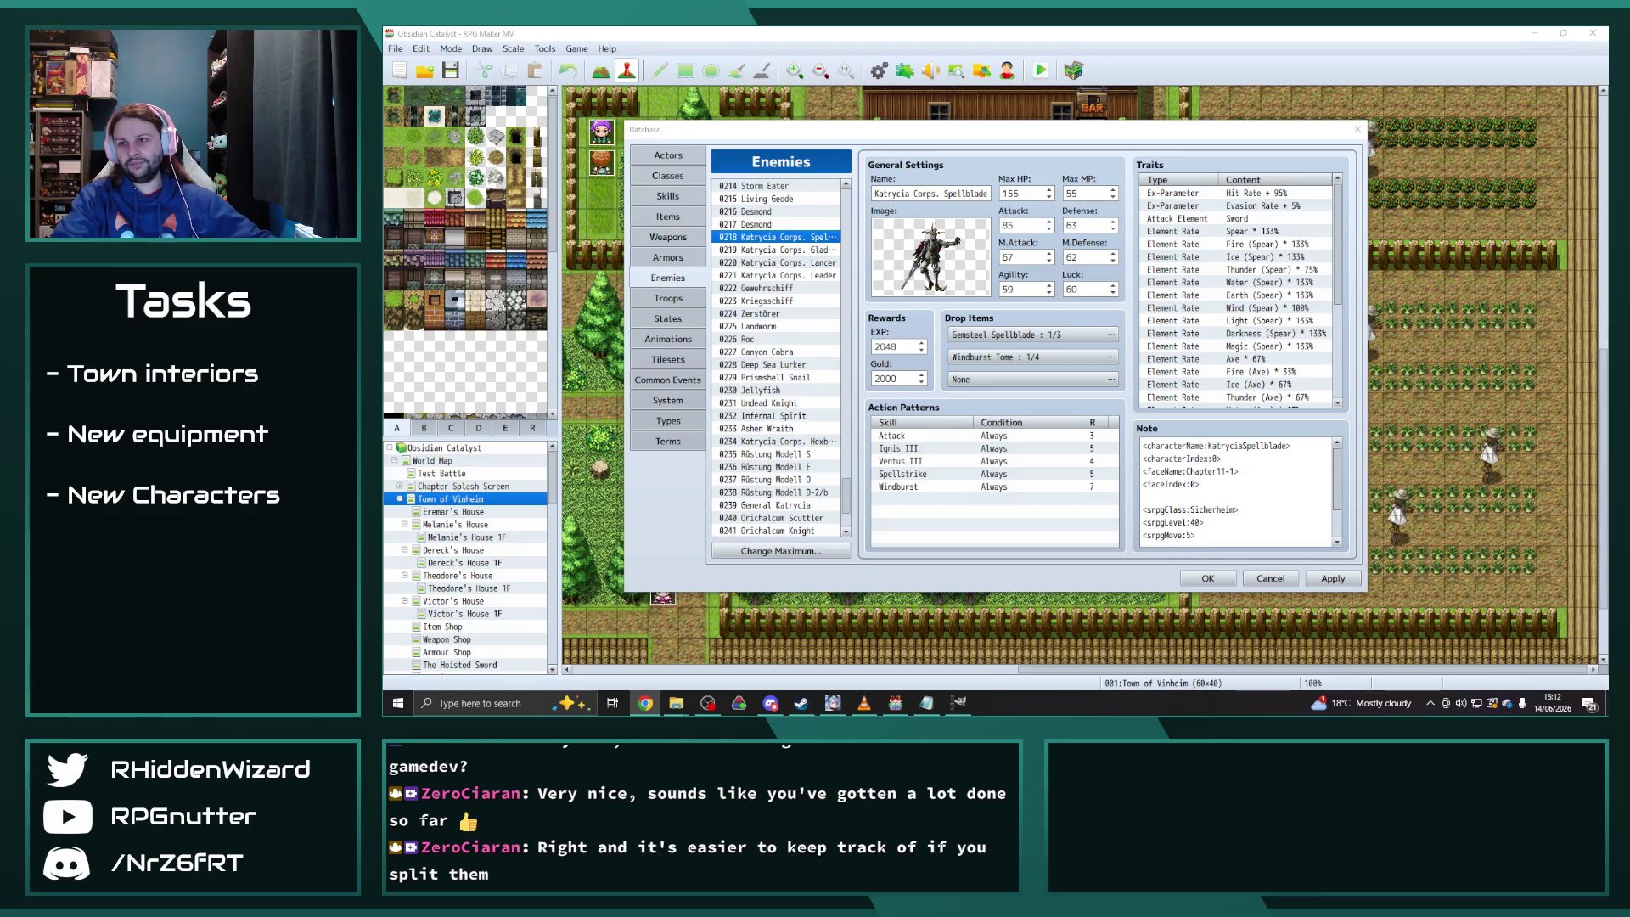
Find the Complete column and copy the blue Animation Updates cell
{"action": "key", "text": "alt+Tab"}
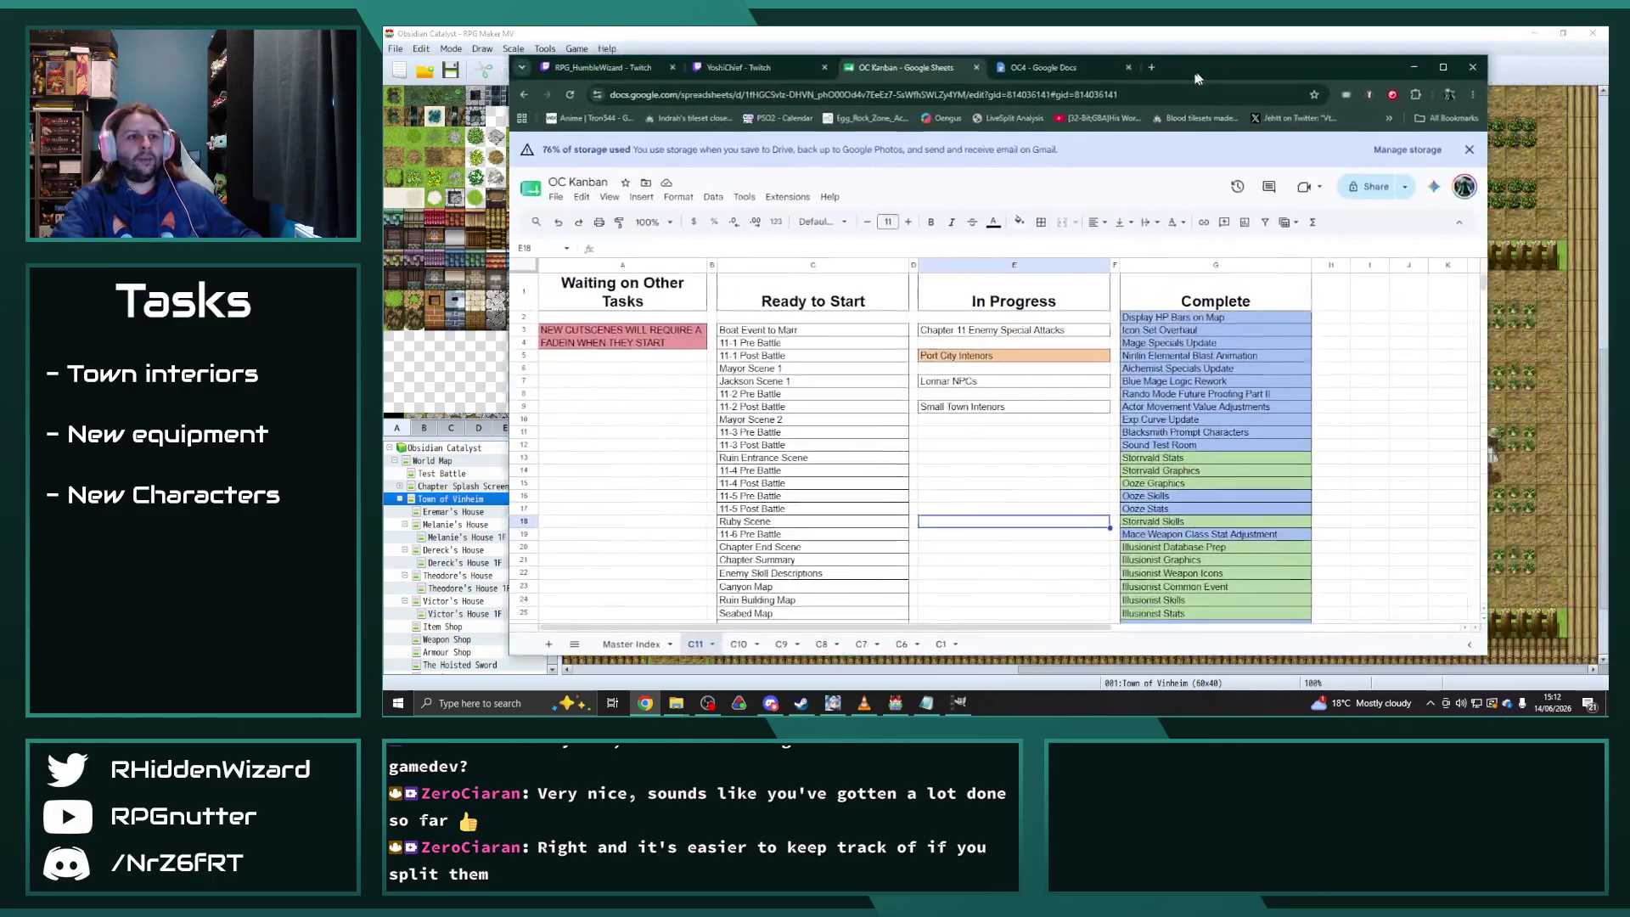
{"action": "scroll", "coordinate": [1172, 446], "scroll_direction": "down", "scroll_amount": 6}
{"action": "scroll", "coordinate": [1172, 446], "scroll_direction": "down", "scroll_amount": 5}
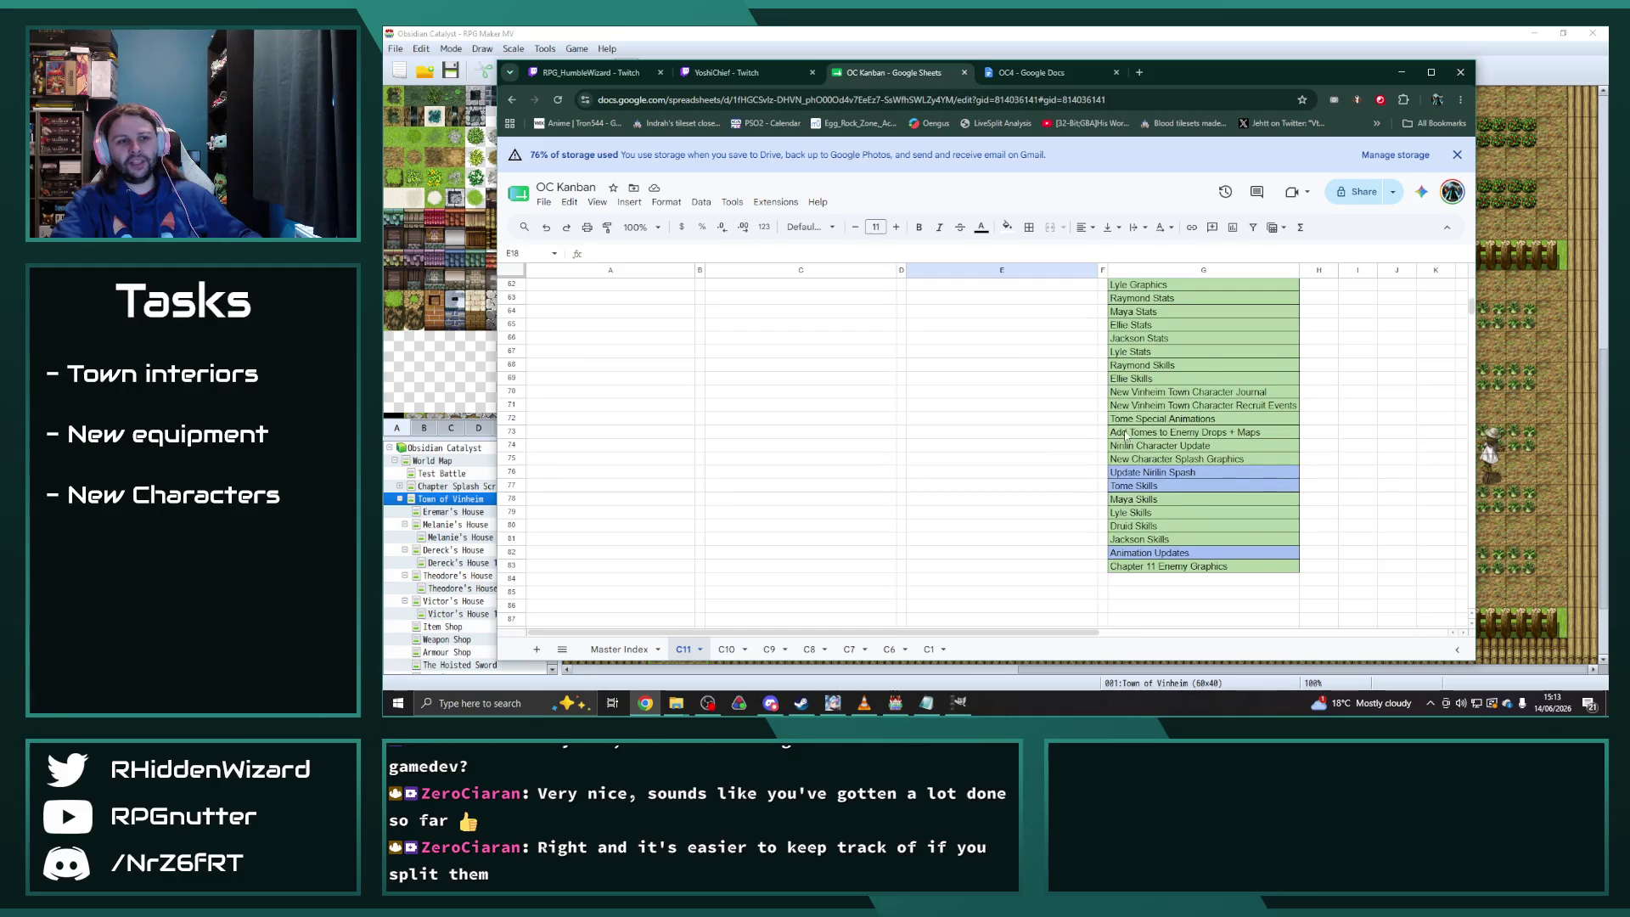
{"action": "scroll", "coordinate": [1010, 487], "scroll_direction": "up", "scroll_amount": 13}
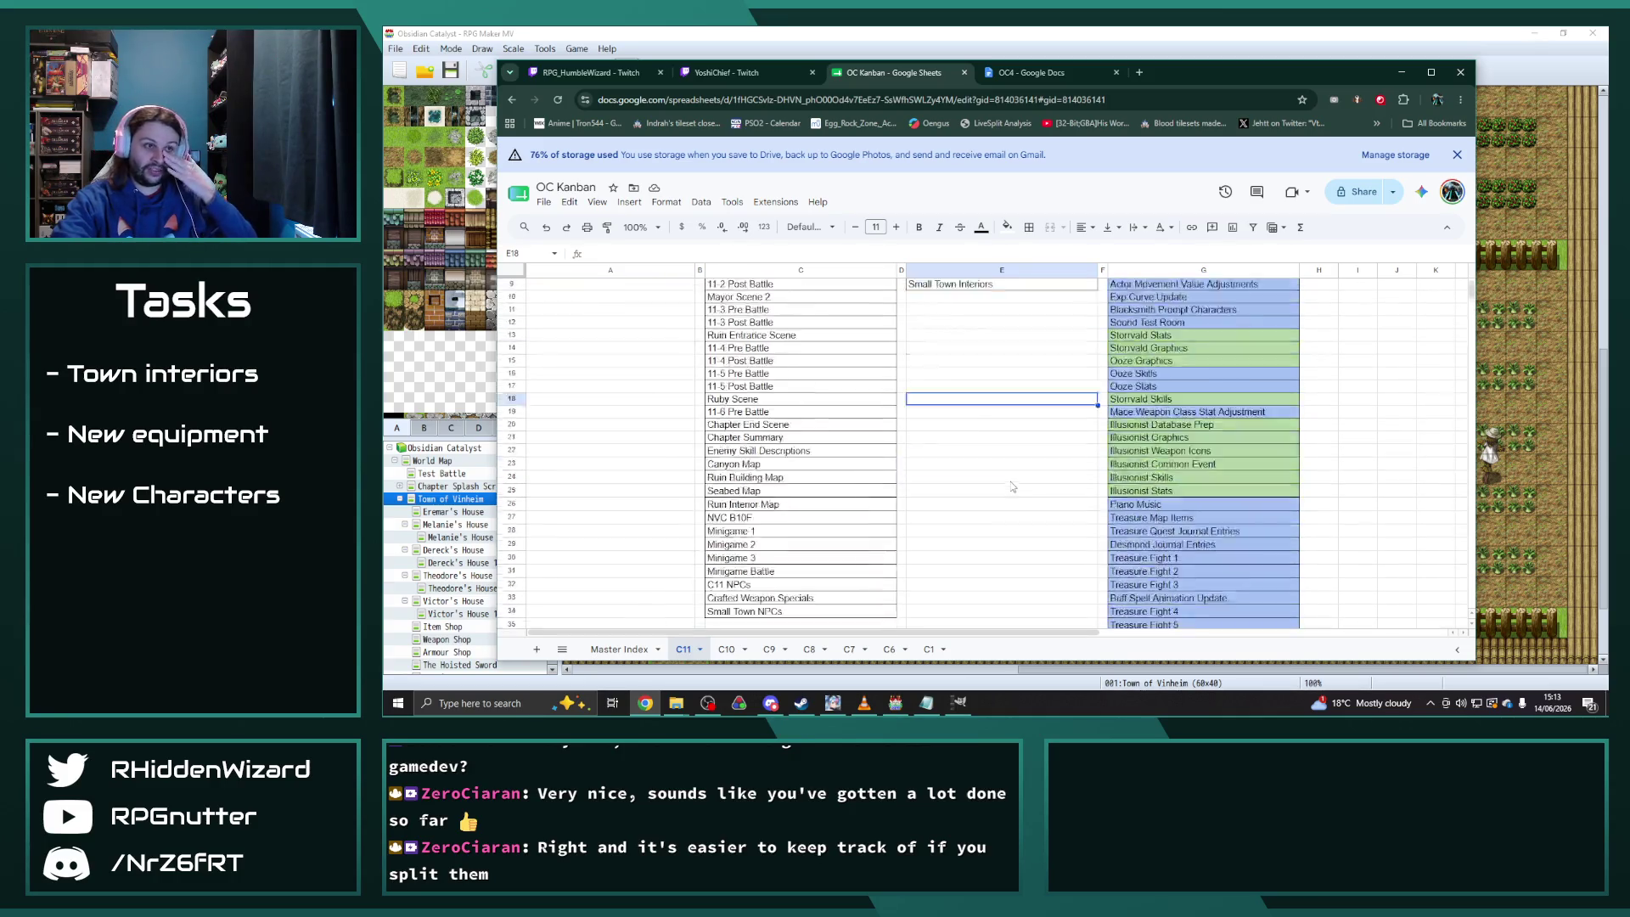
{"action": "scroll", "coordinate": [1188, 500], "scroll_direction": "down", "scroll_amount": 14}
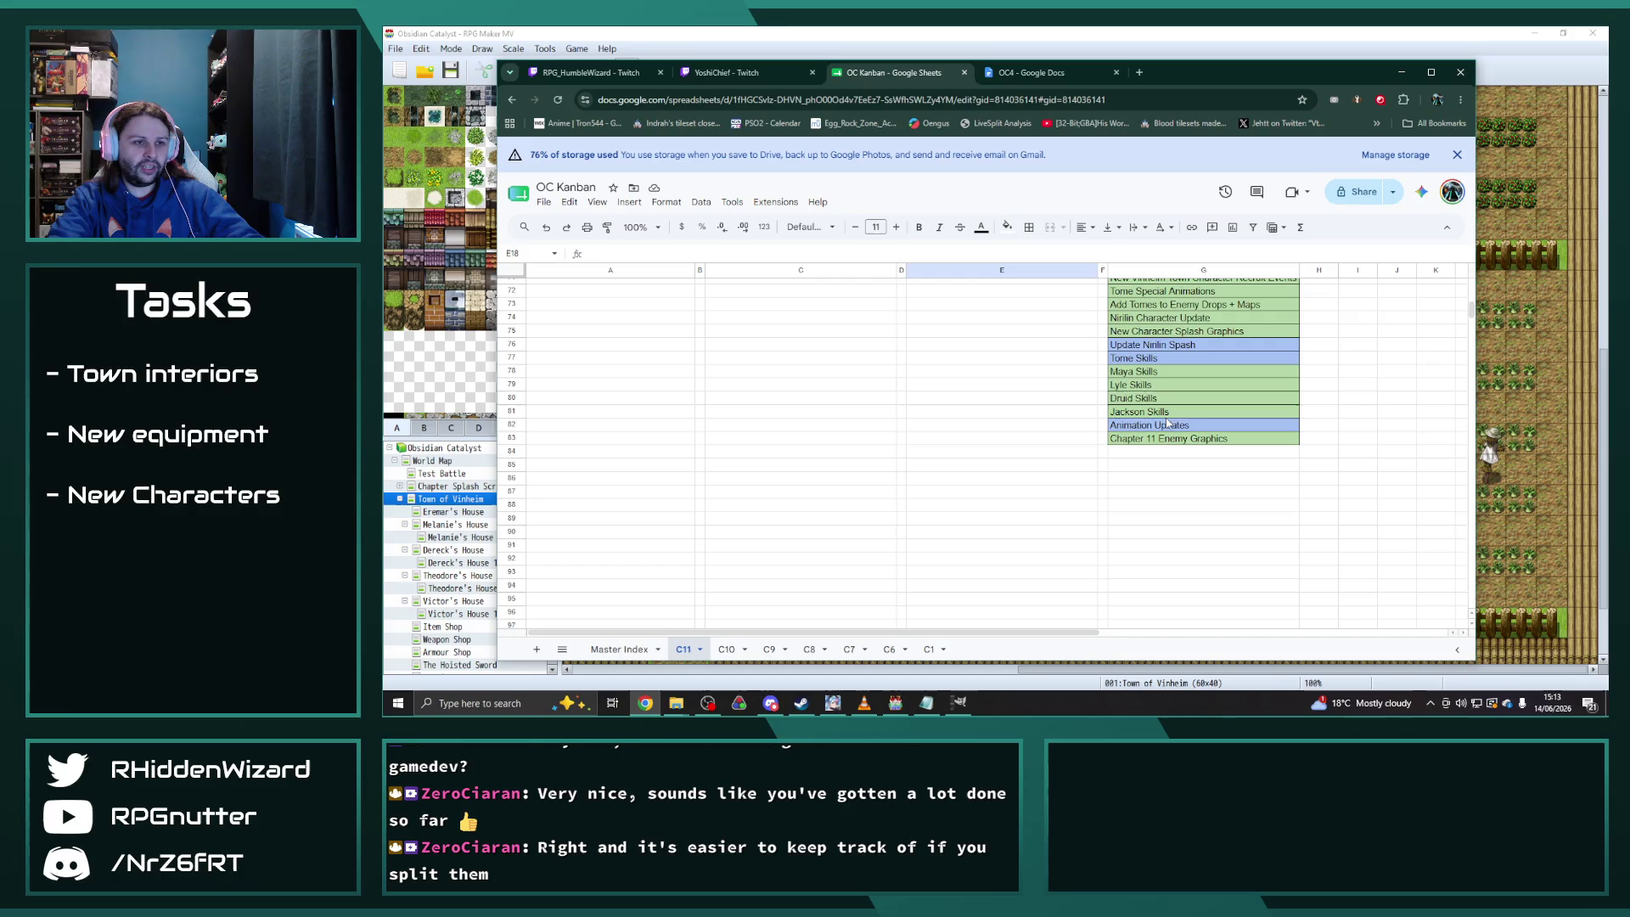
{"action": "left_click", "coordinate": [1171, 424]}
{"action": "key", "text": "ctrl+c"}
Paste it into G84 and retype it as 'Enemy Caster Resistances'
{"action": "left_click", "coordinate": [1159, 452]}
{"action": "key", "text": "ctrl+v"}
{"action": "type", "text": "Ene,my"}
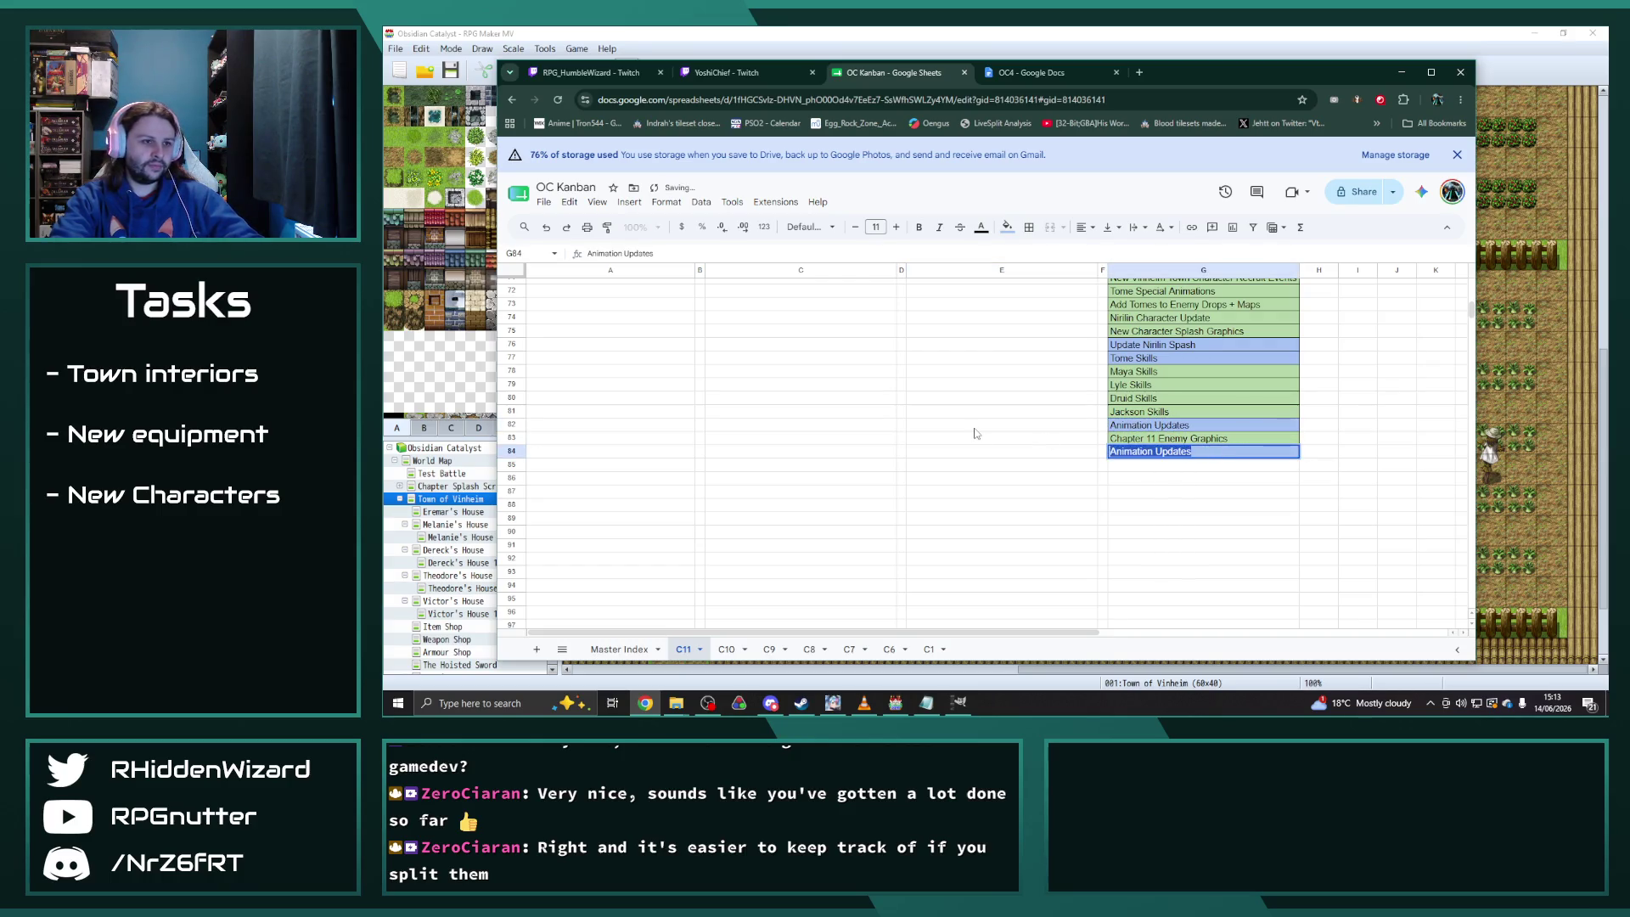
{"action": "key", "text": "BackSpace"}
{"action": "key", "text": "BackSpace"}
{"action": "key", "text": "BackSpace"}
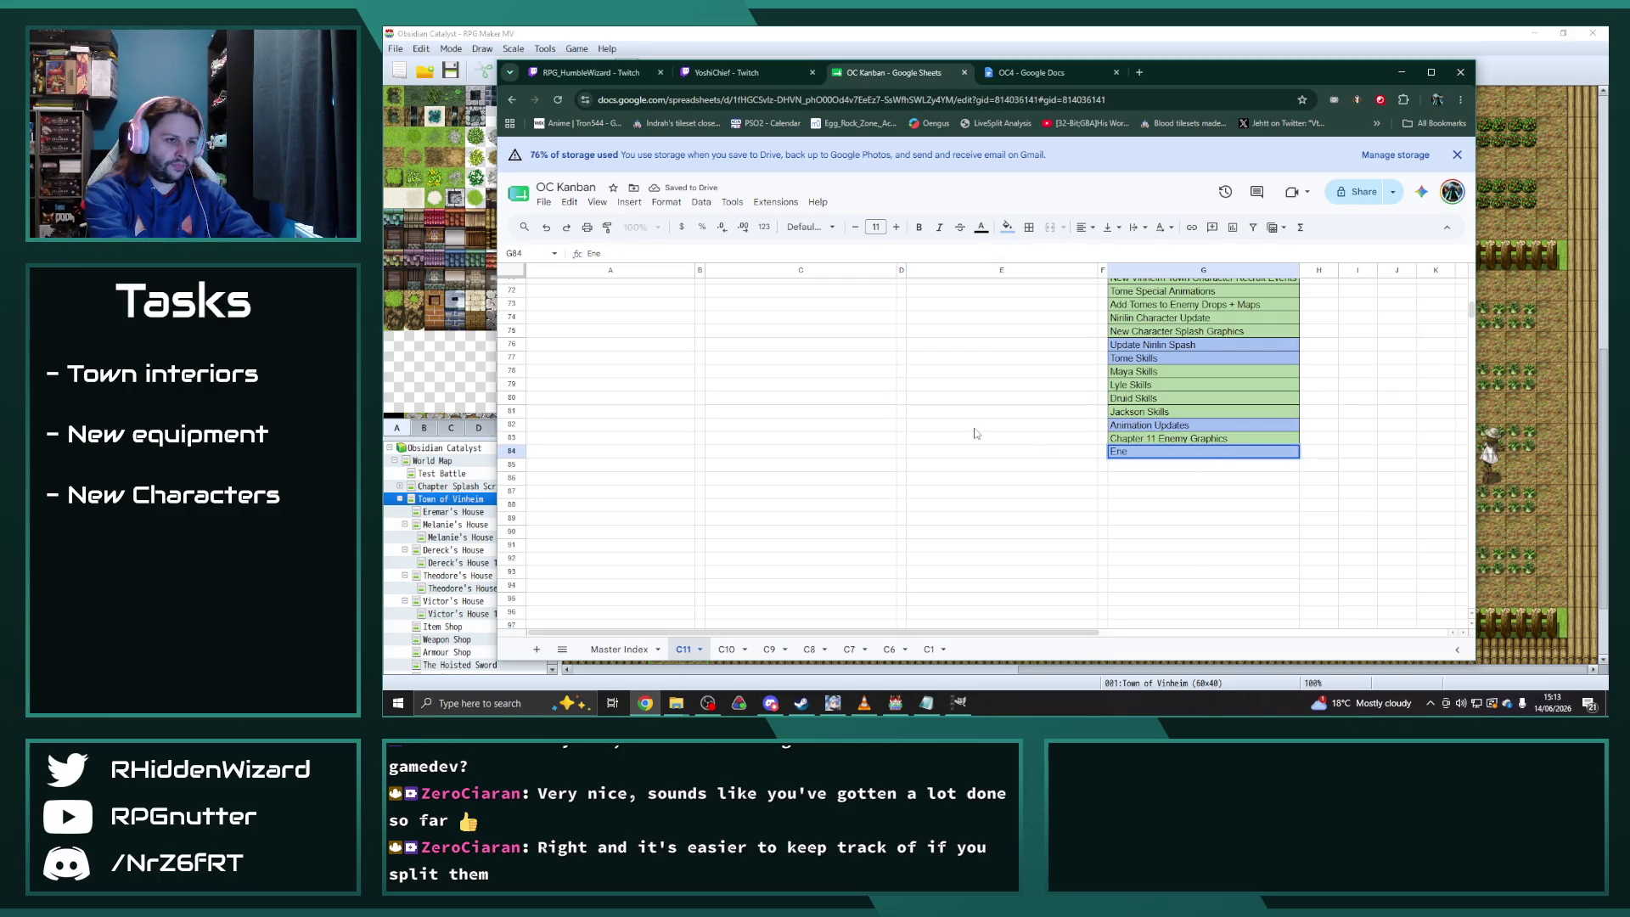
{"action": "type", "text": "my Caster Resistances Updat"}
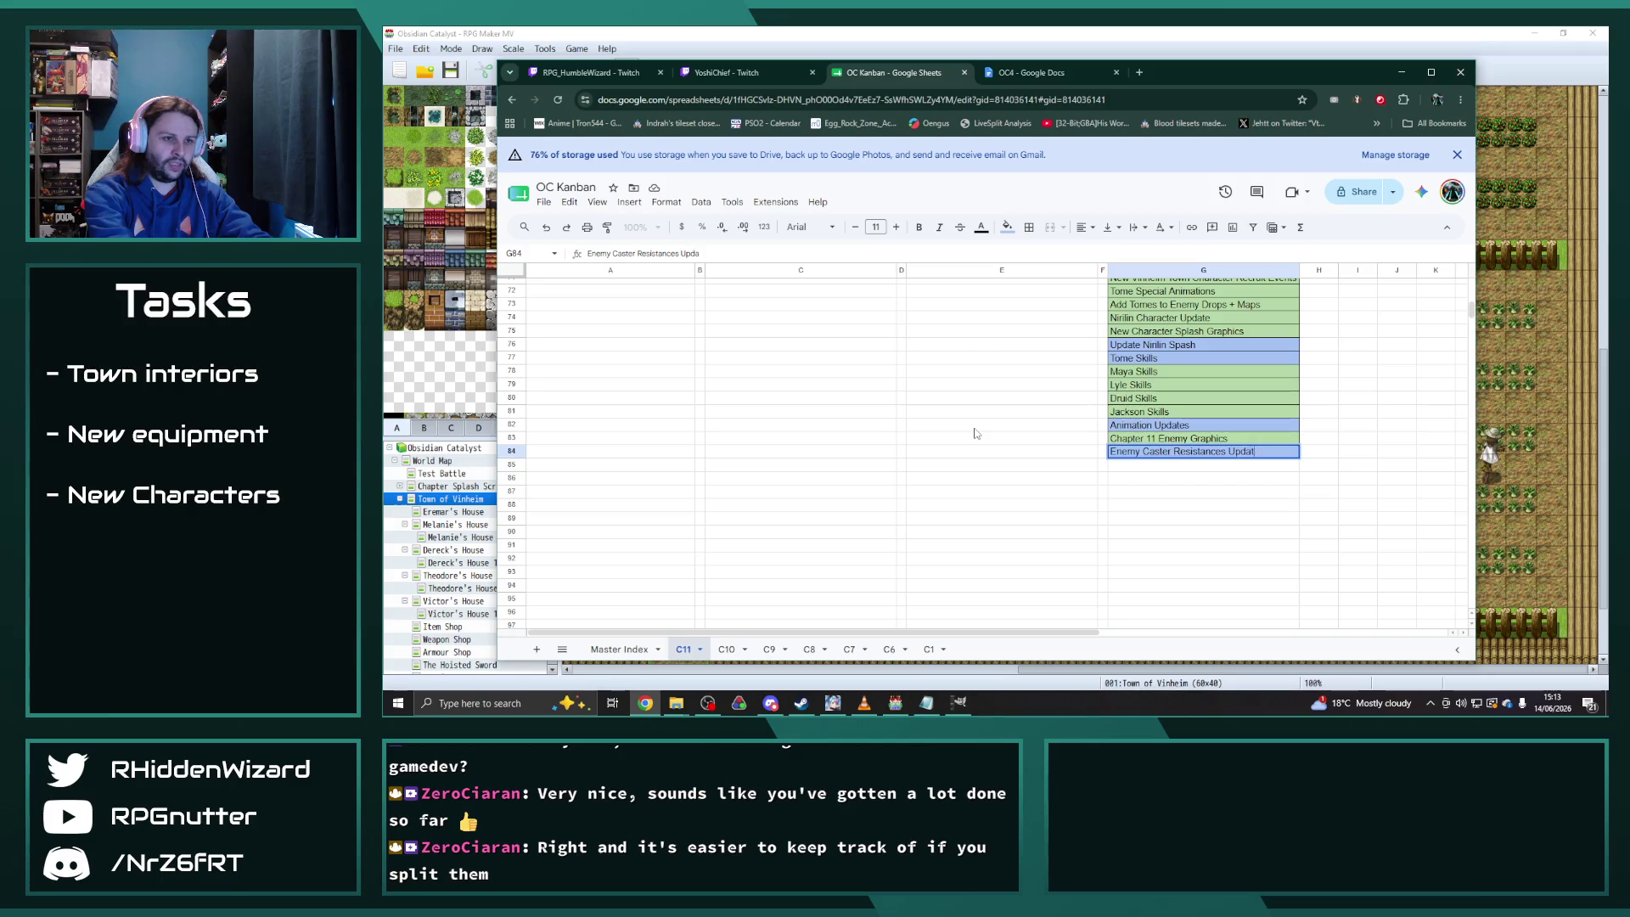
{"action": "key", "text": "Return"}
{"action": "scroll", "coordinate": [976, 424], "scroll_direction": "up", "scroll_amount": 5}
Shift the In Progress entries E3:E9 down two rows by pasting them at E5
{"action": "scroll", "coordinate": [976, 419], "scroll_direction": "up", "scroll_amount": 6}
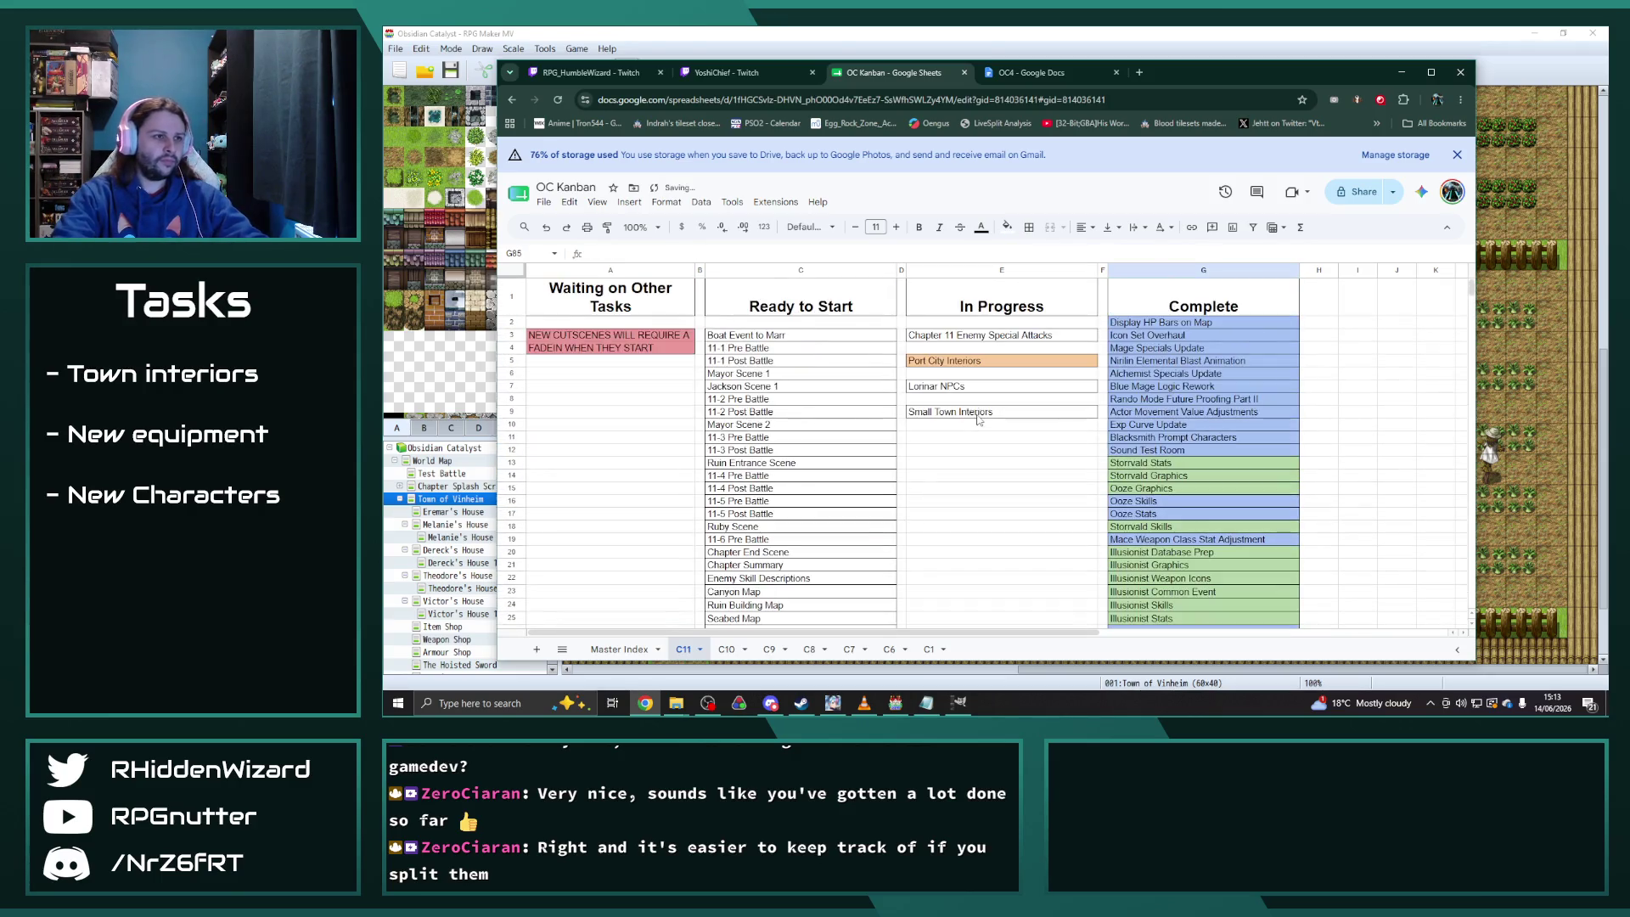
{"action": "left_click_drag", "start_coordinate": [974, 360], "coordinate": [976, 408]}
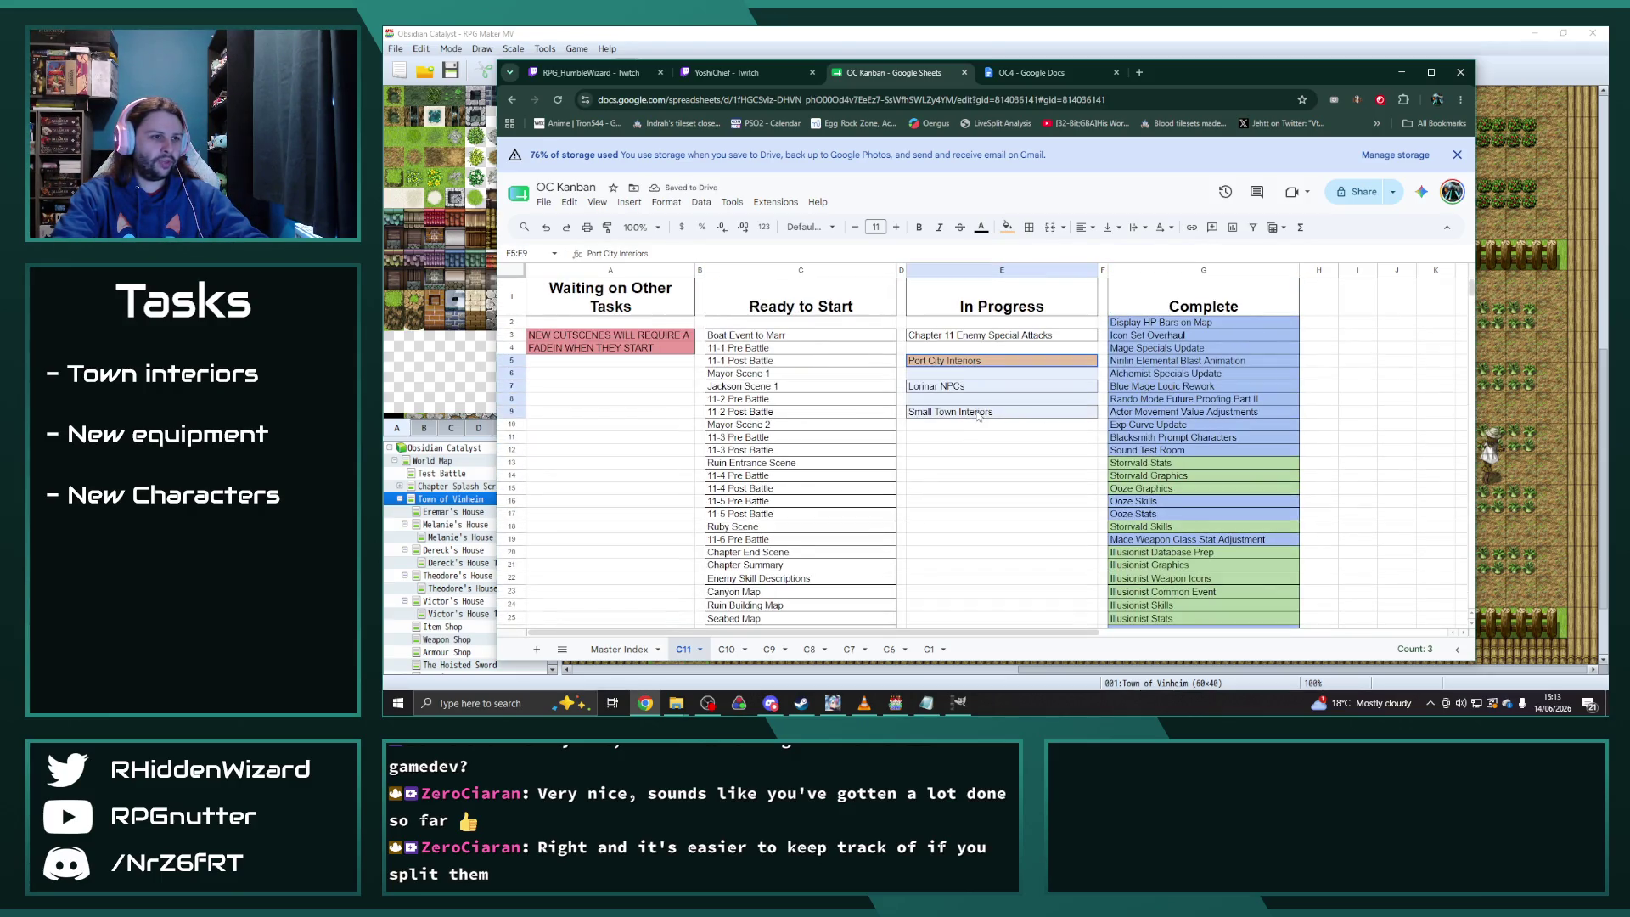
{"action": "left_click_drag", "start_coordinate": [976, 335], "coordinate": [976, 412]}
{"action": "key", "text": "ctrl+c"}
{"action": "left_click", "coordinate": [959, 365]}
{"action": "key", "text": "ctrl+v"}
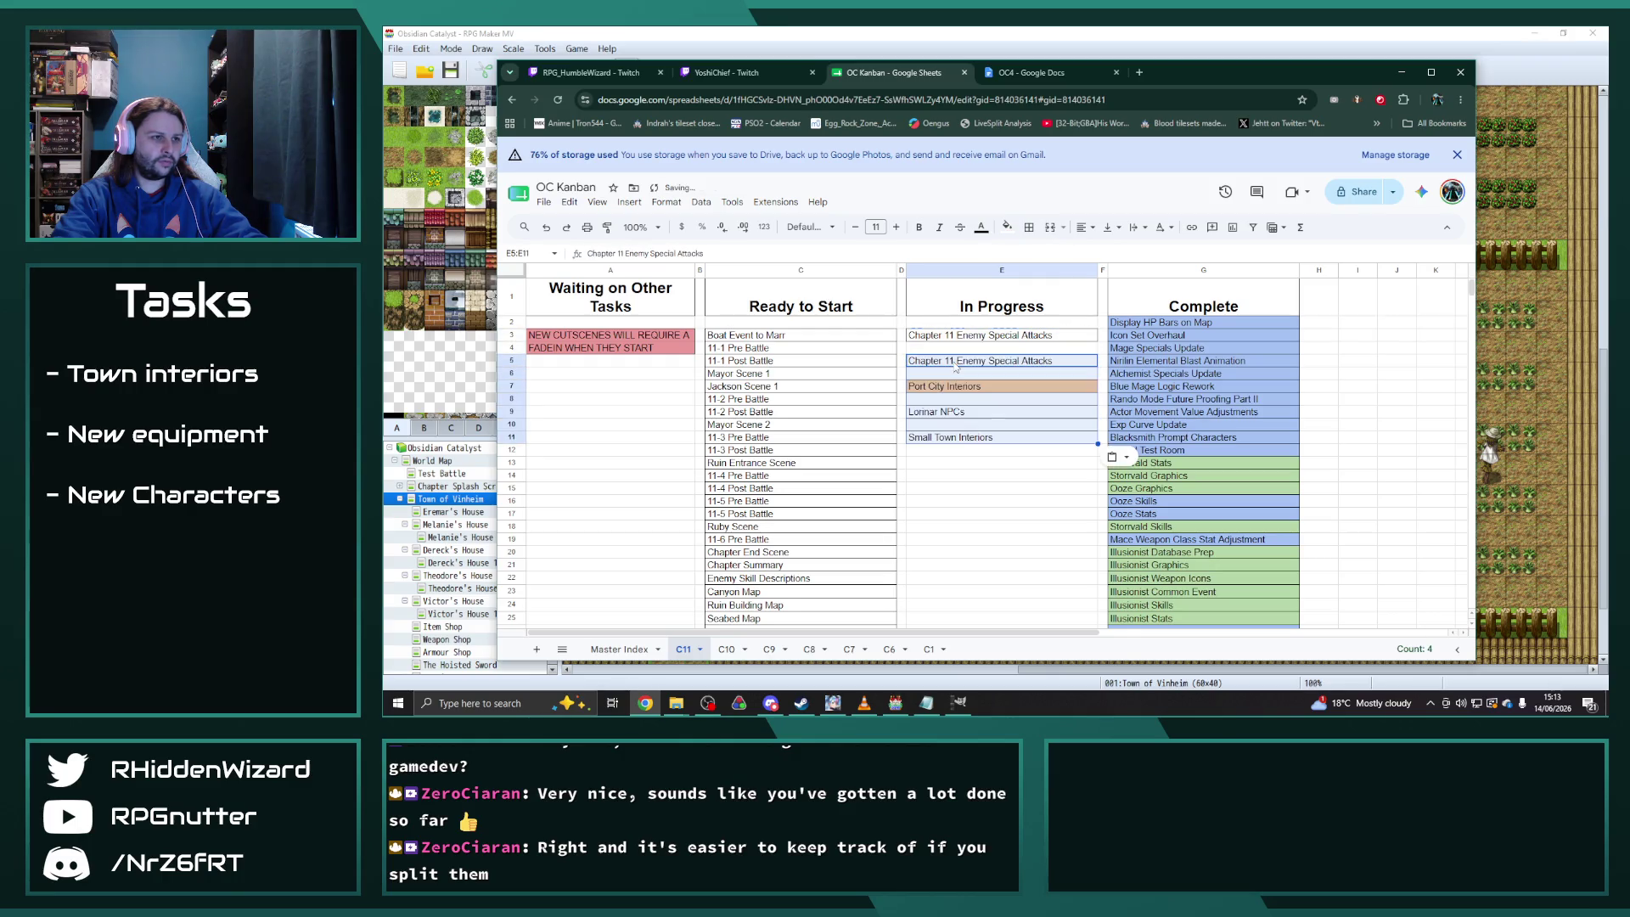
Write 'Player Character Resistances Update' into E3, then reopen RPG Maker's database
{"action": "left_click", "coordinate": [1001, 323]}
{"action": "left_click", "coordinate": [1018, 337]}
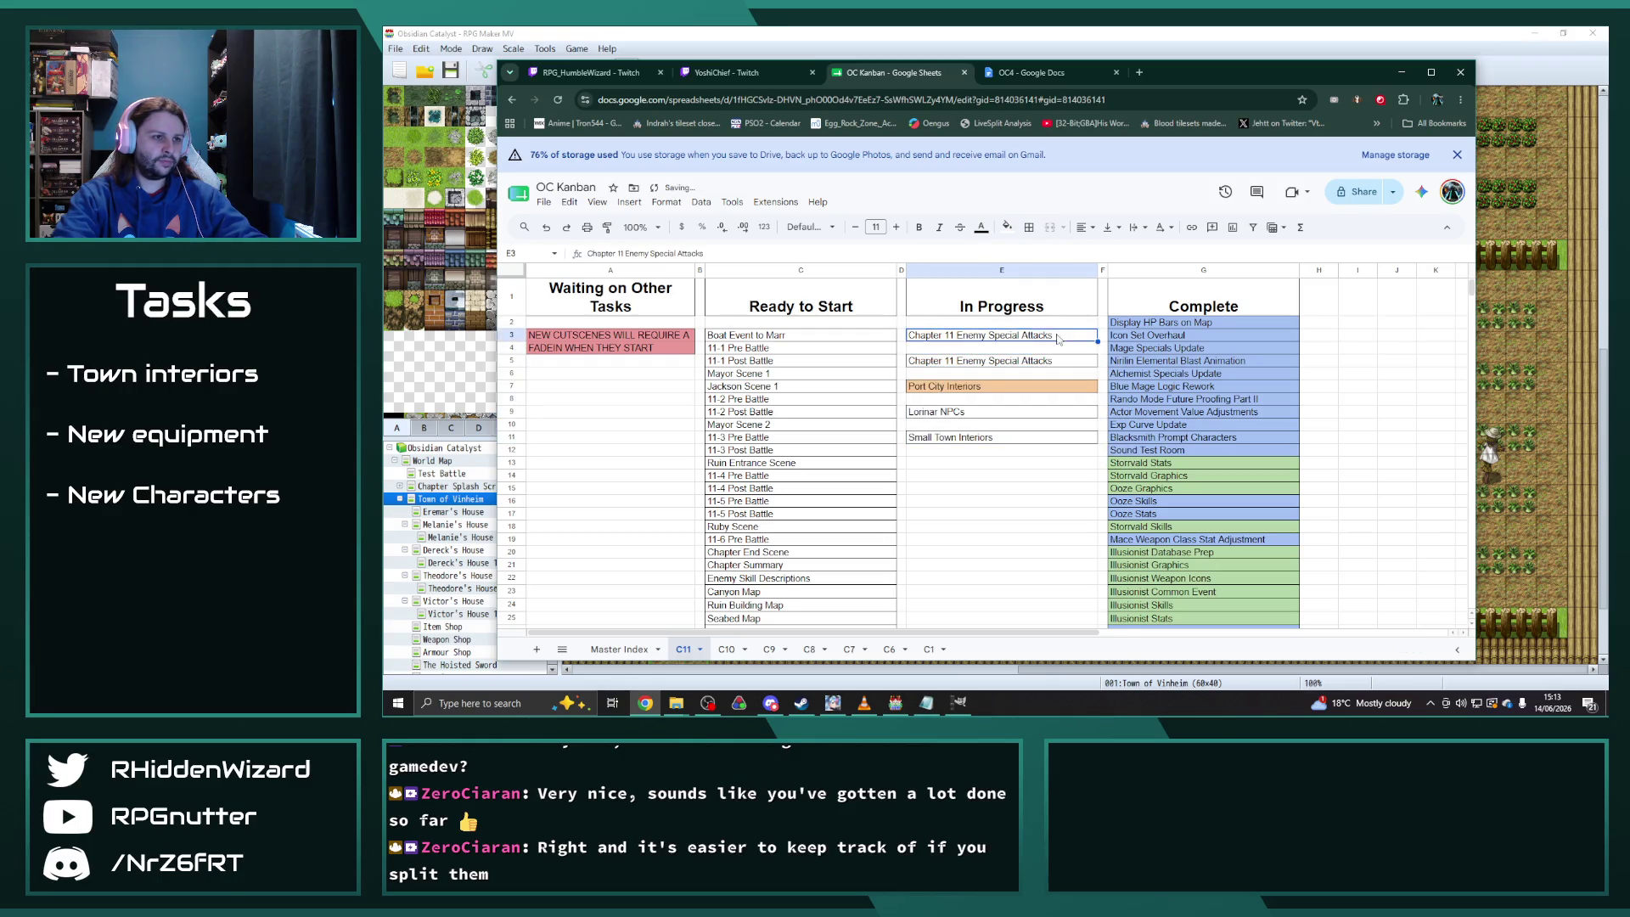
{"action": "type", "text": "Player Character Res"}
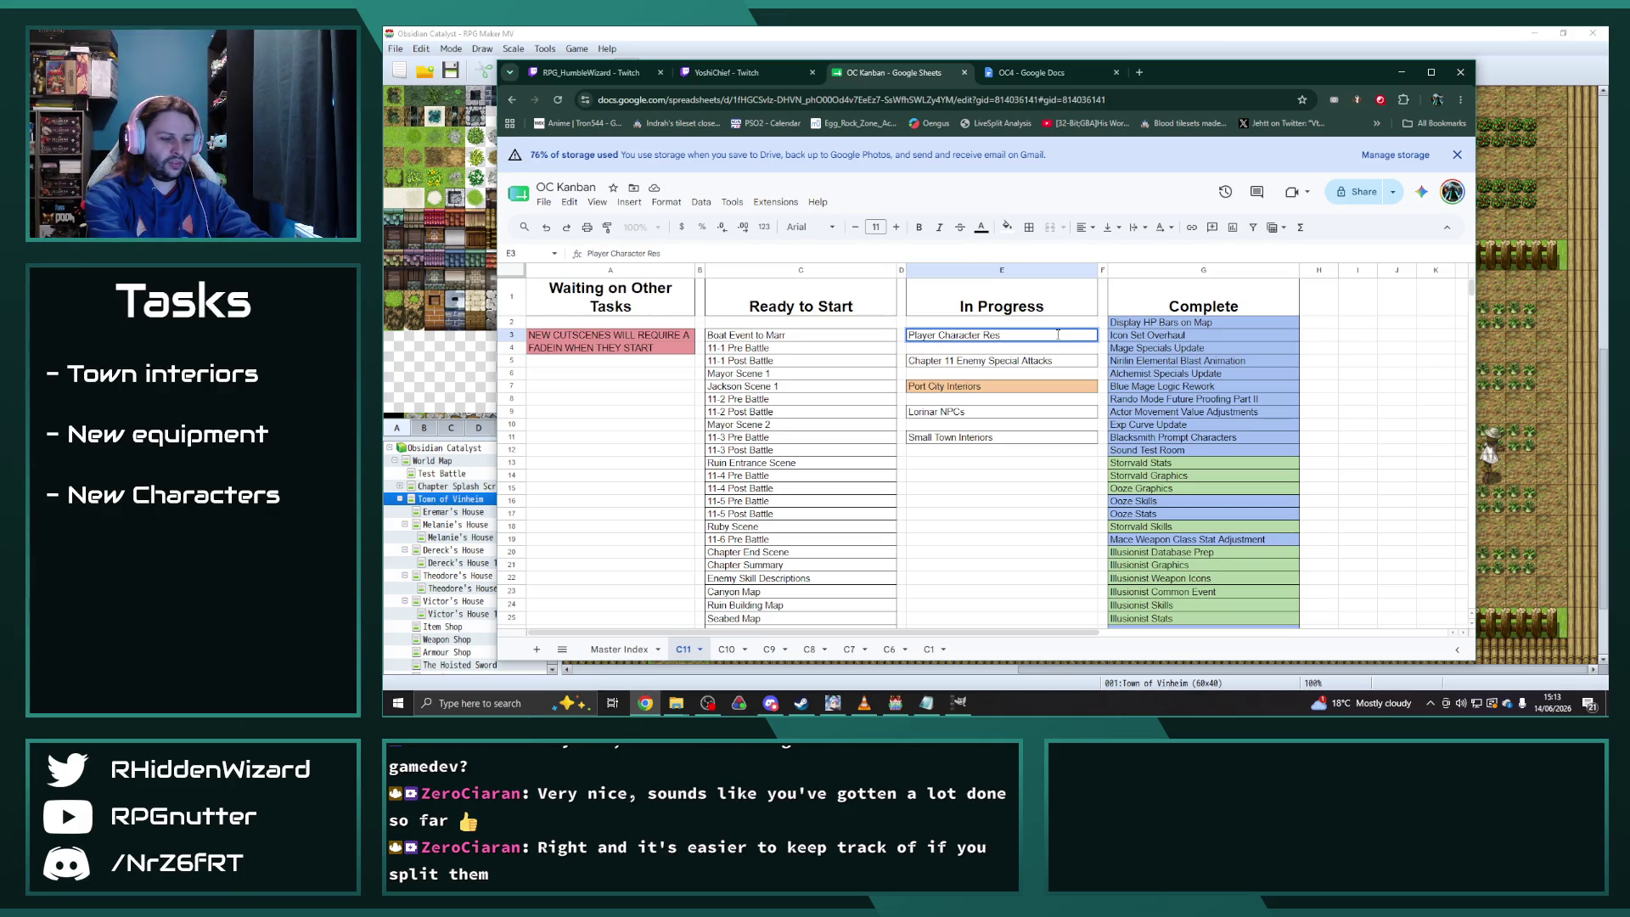
{"action": "type", "text": "istances Update"}
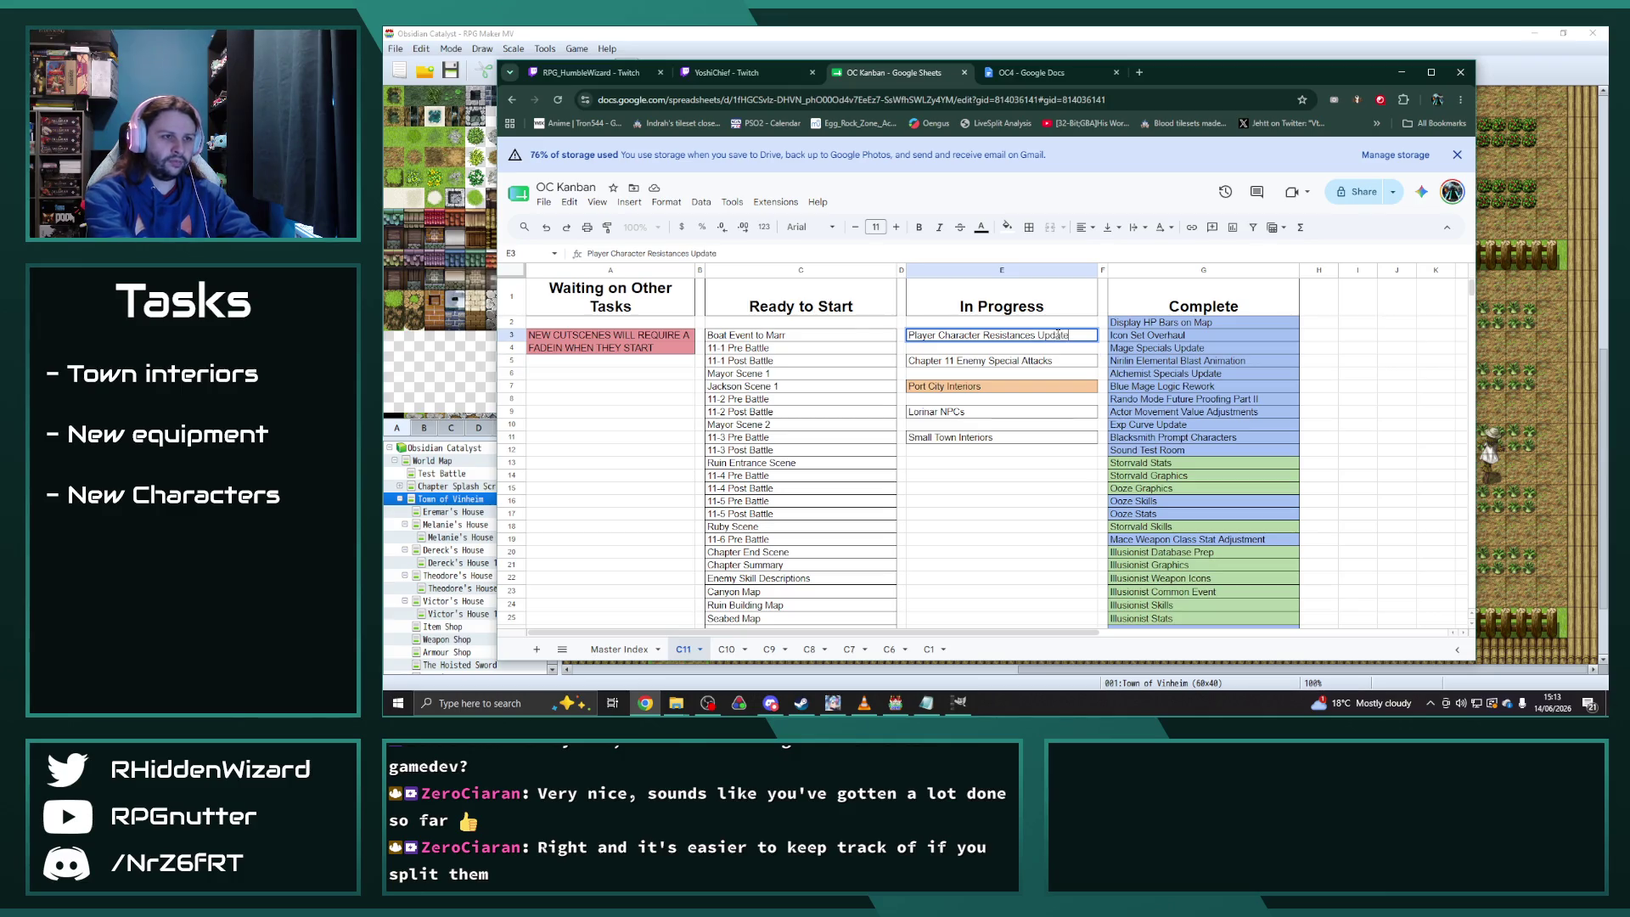
{"action": "key", "text": "Return"}
{"action": "left_click", "coordinate": [1025, 503]}
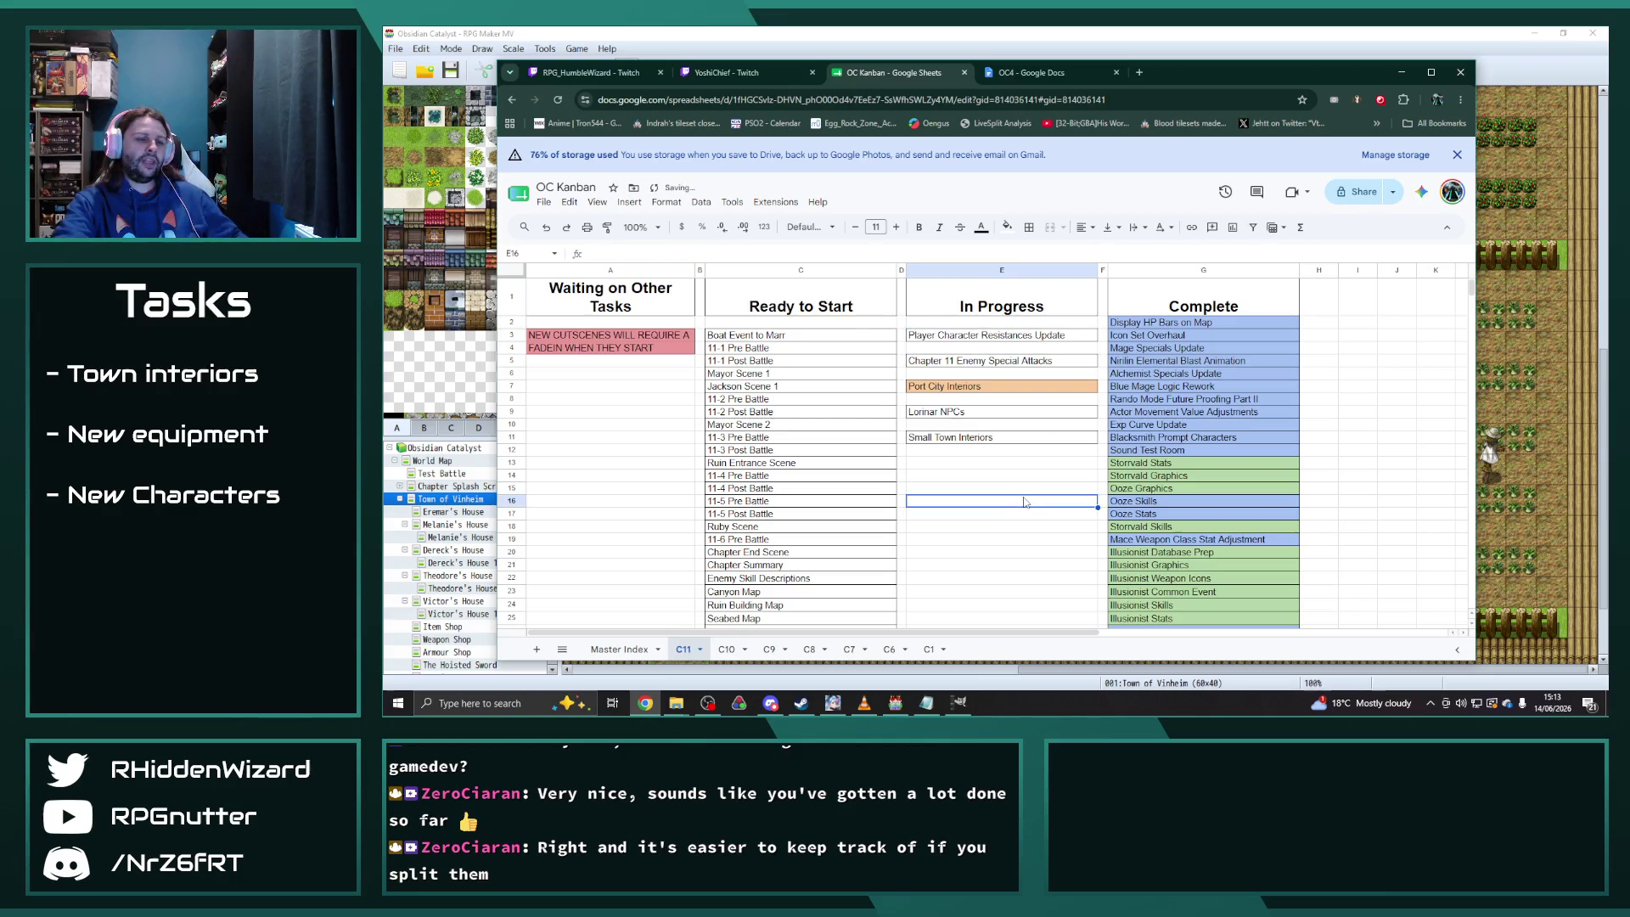
{"action": "left_click", "coordinate": [989, 468]}
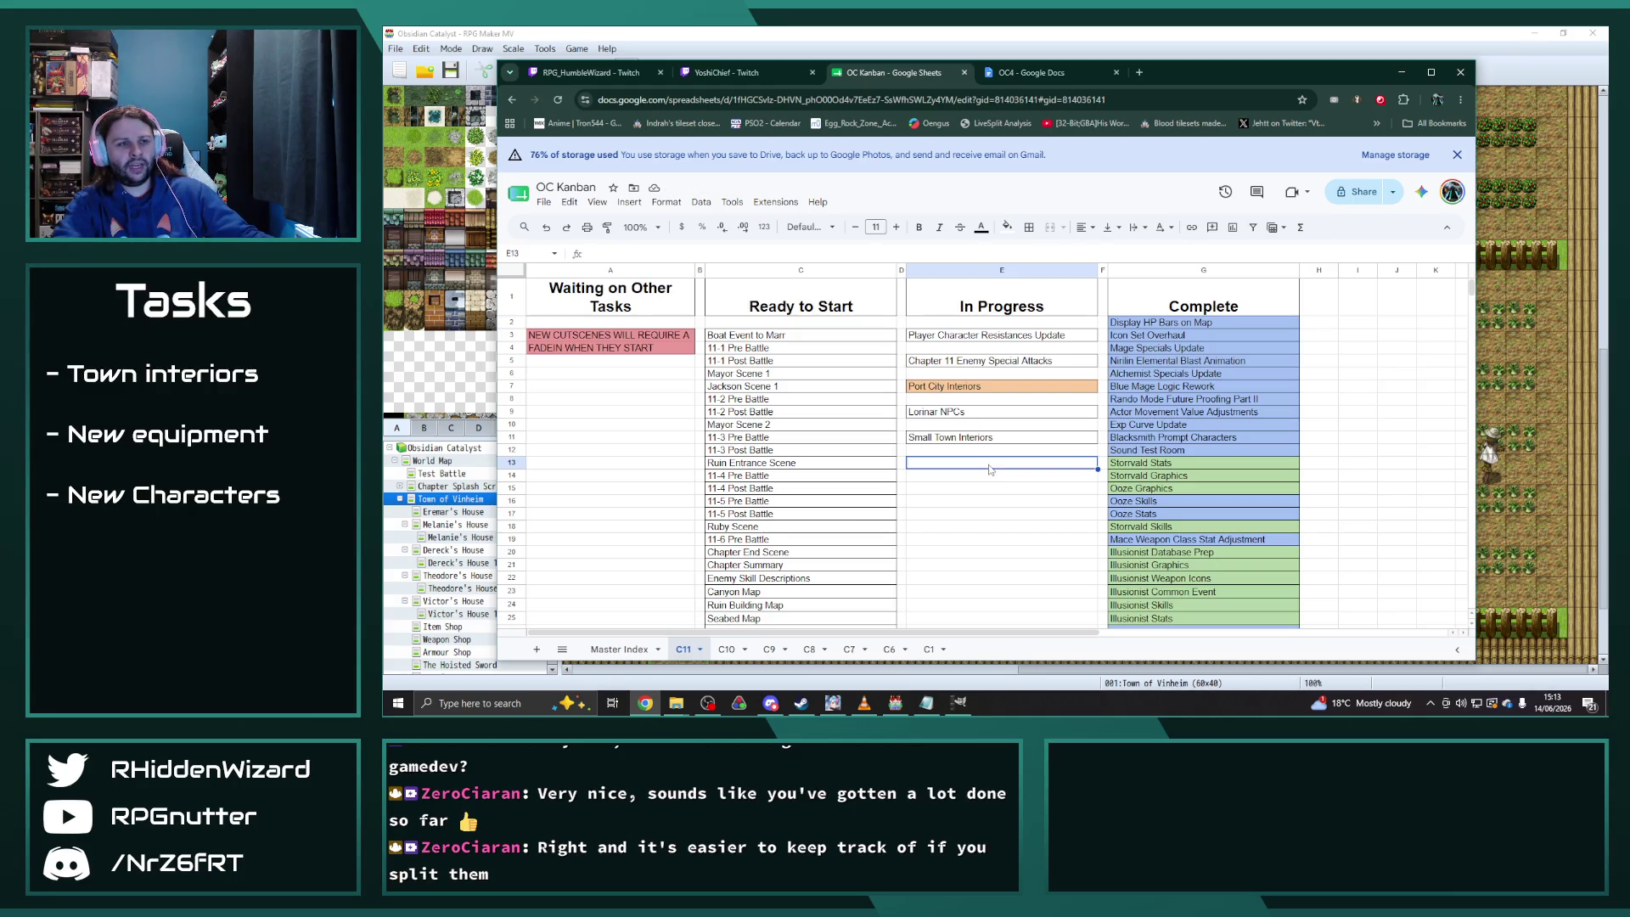
{"action": "left_click", "coordinate": [1026, 543]}
{"action": "left_click", "coordinate": [645, 379]}
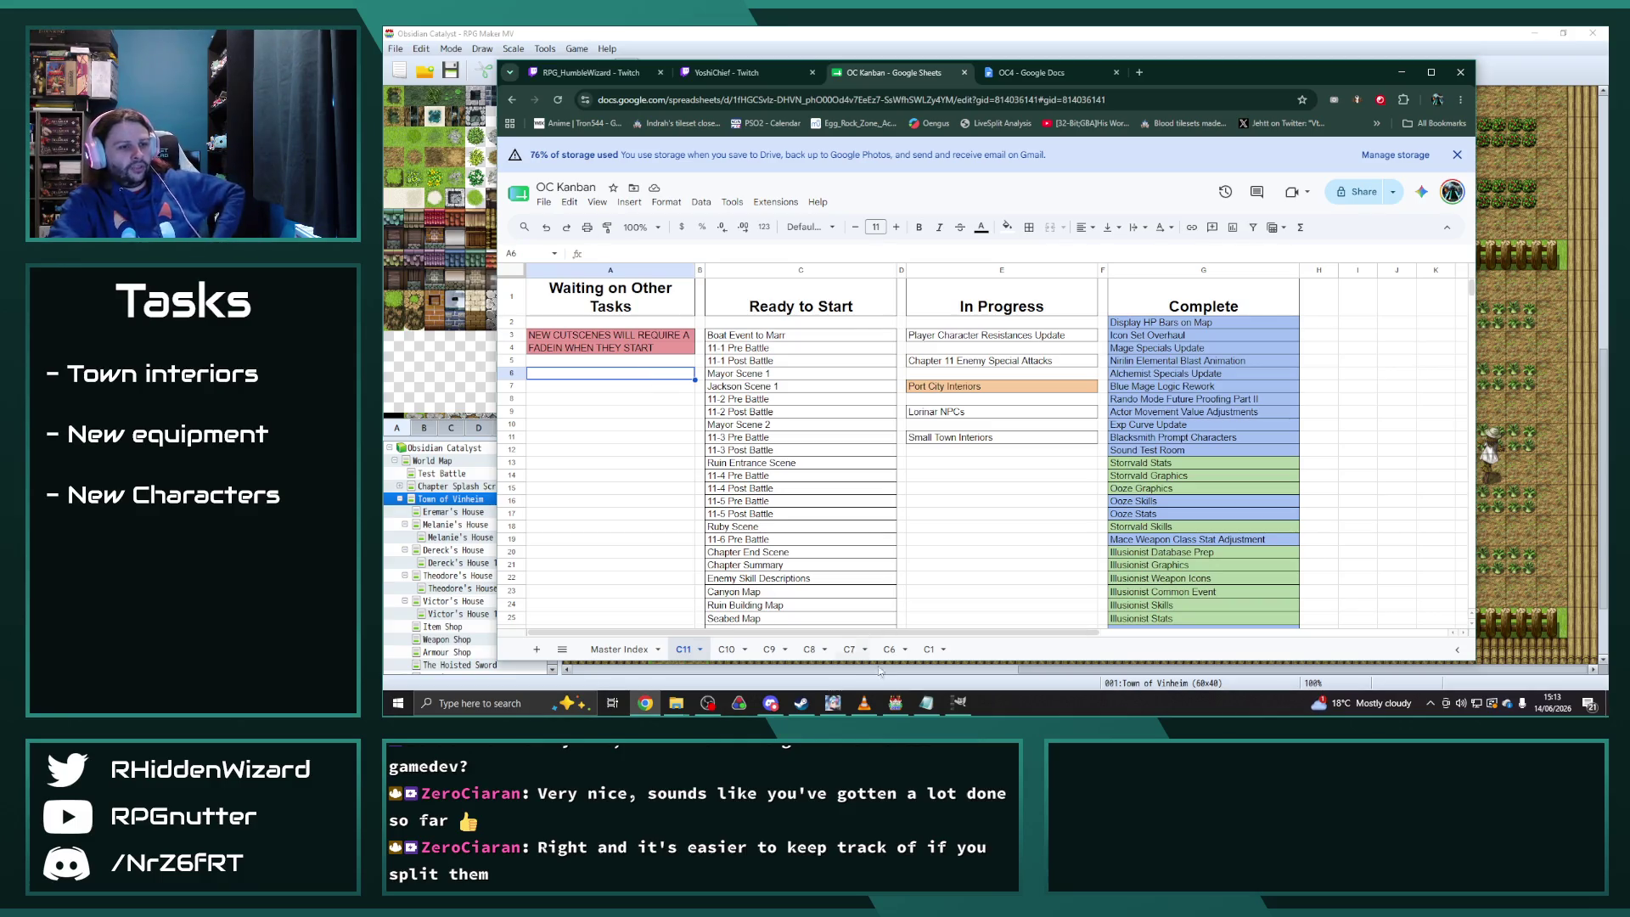
{"action": "left_click", "coordinate": [576, 48]}
{"action": "key", "text": "F9"}
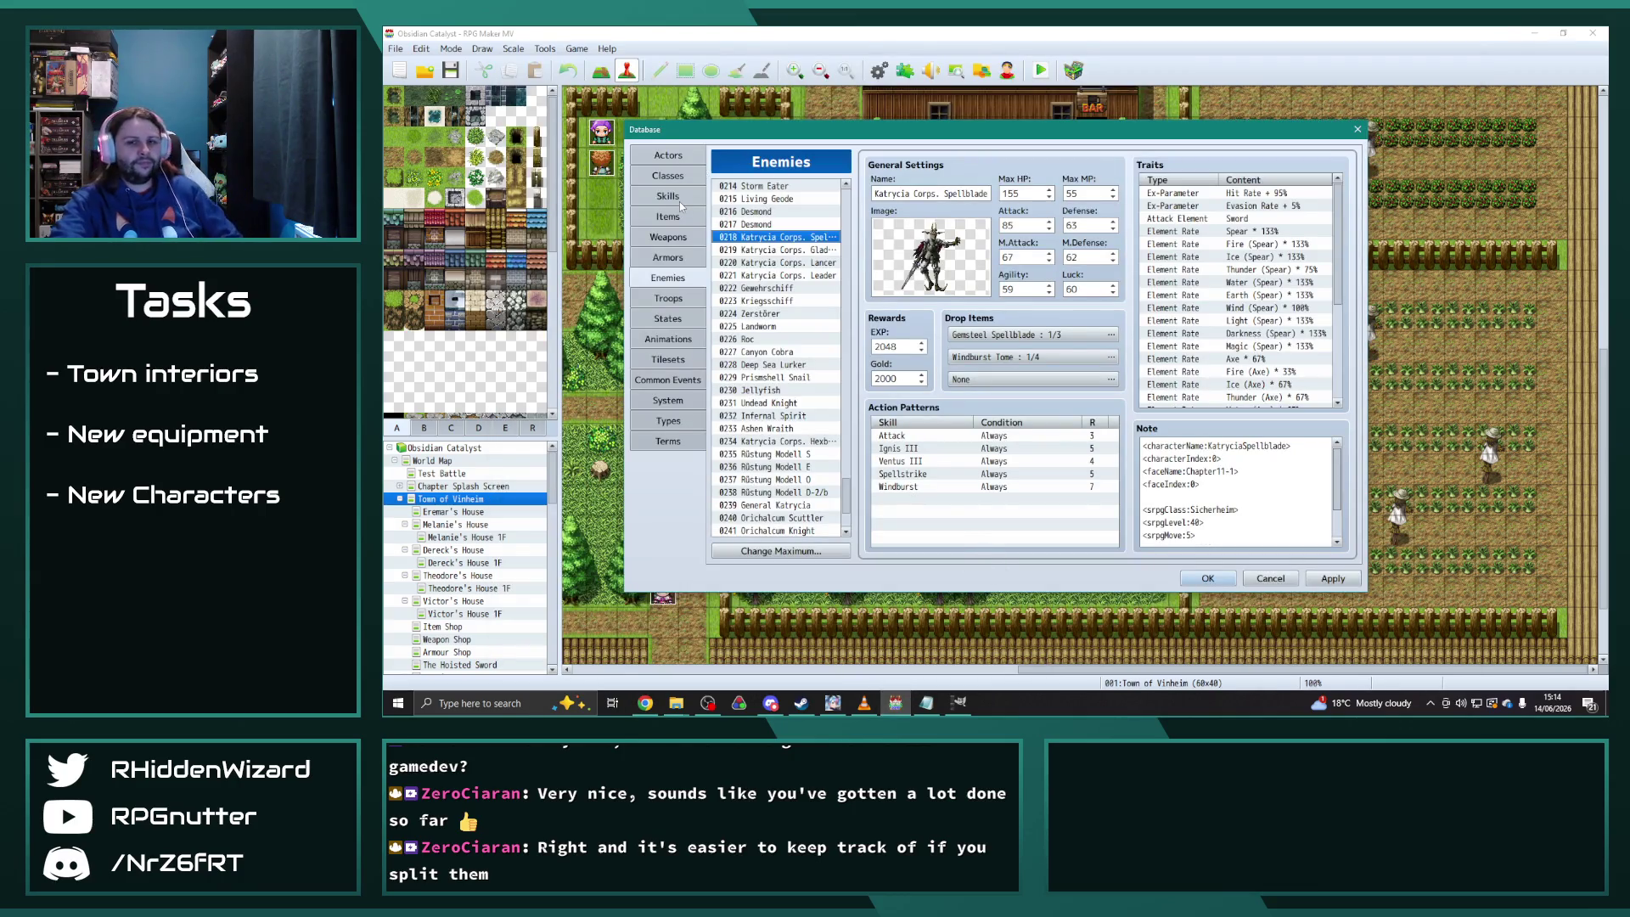
Review the 0001 Swordsman class traits, then move to the Weapons list
{"action": "left_click", "coordinate": [673, 177]}
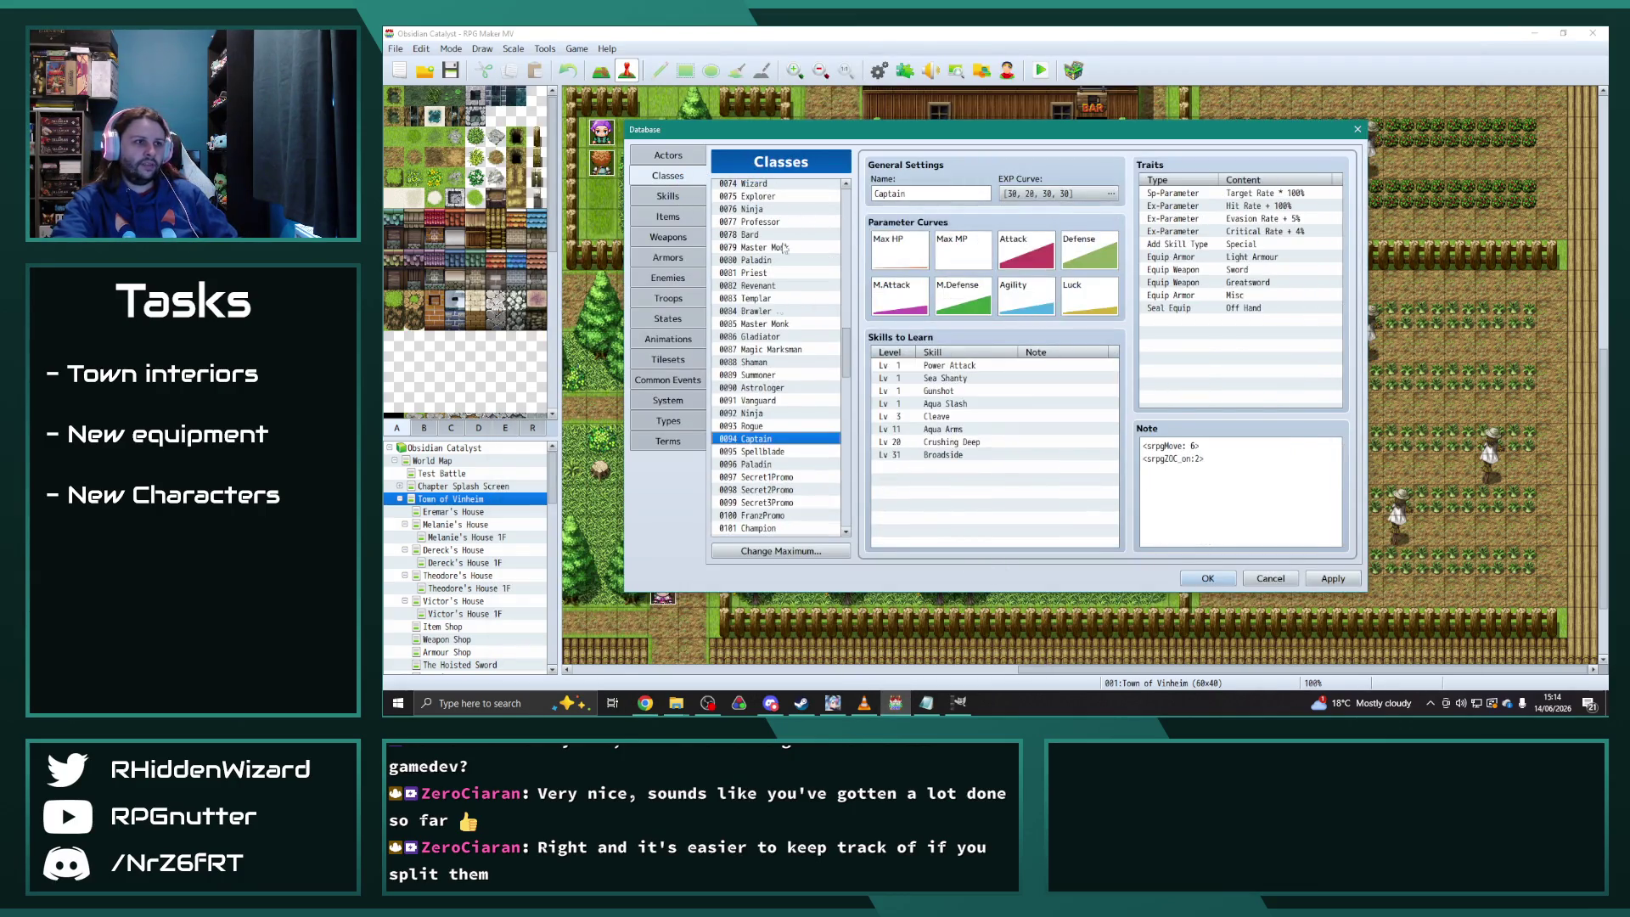
{"action": "left_click_drag", "start_coordinate": [846, 352], "coordinate": [846, 191]}
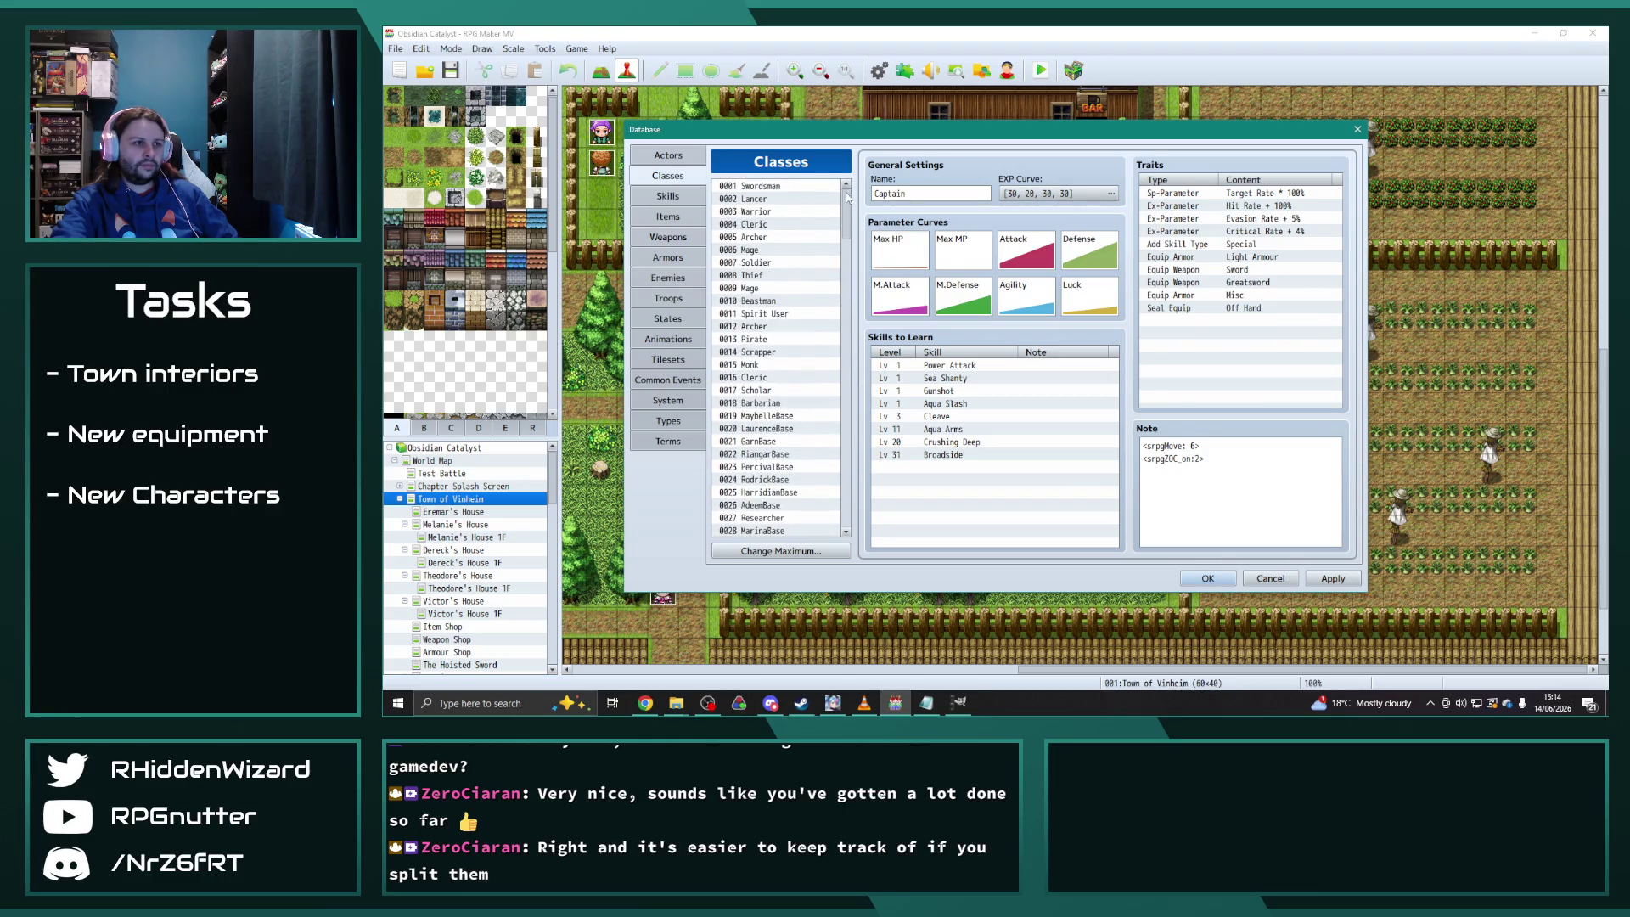
{"action": "left_click", "coordinate": [769, 187]}
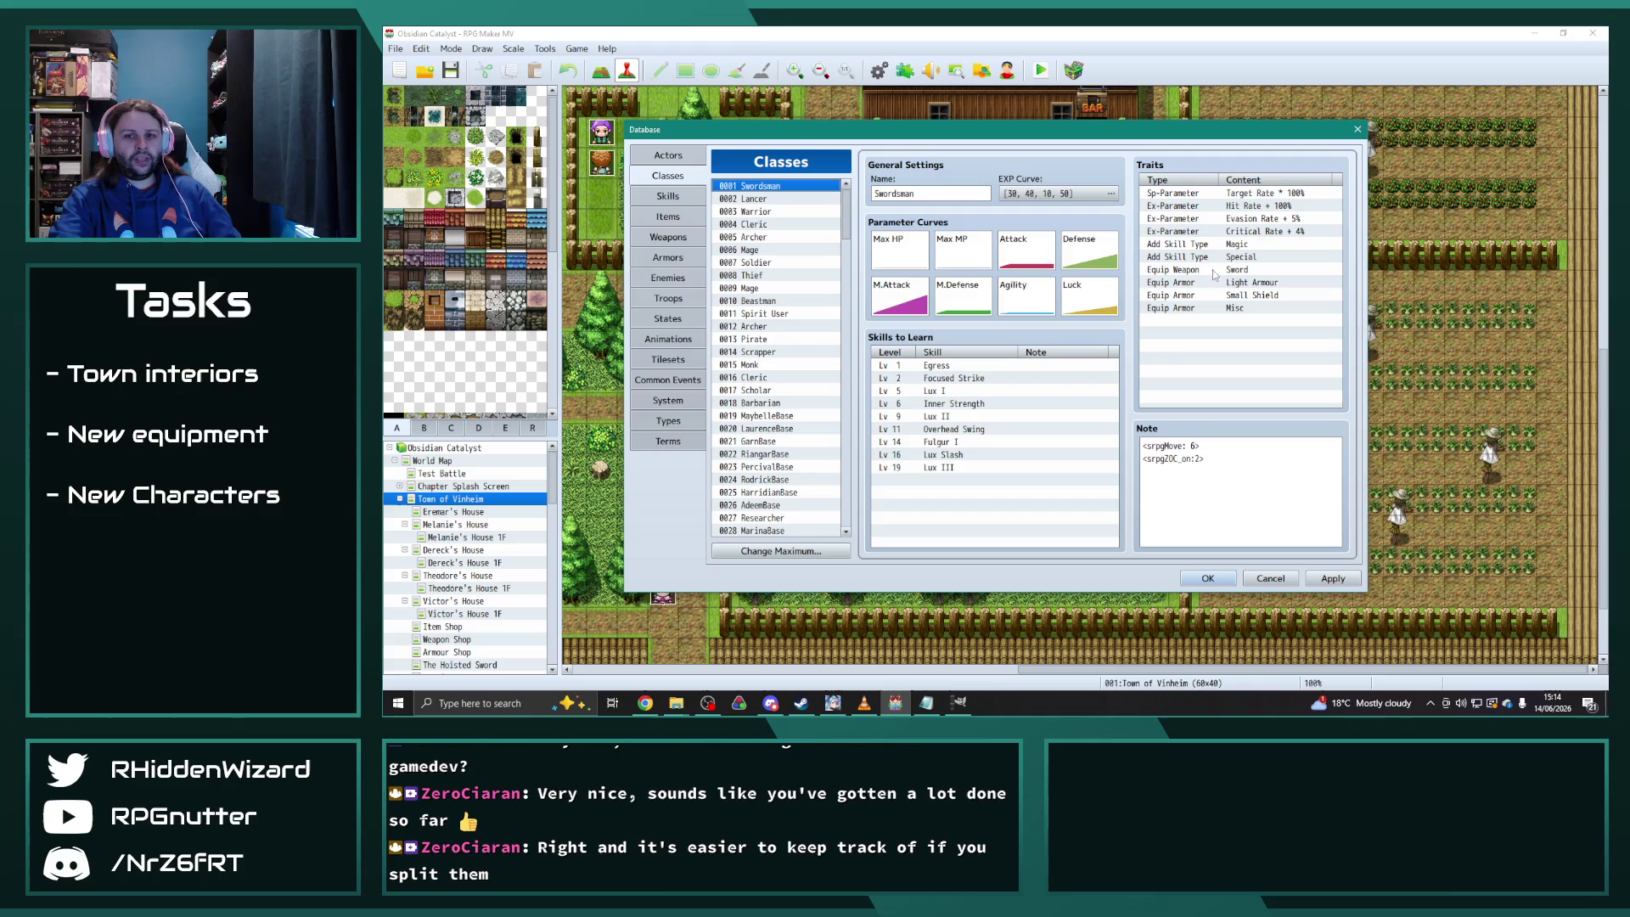
{"action": "left_click", "coordinate": [677, 238]}
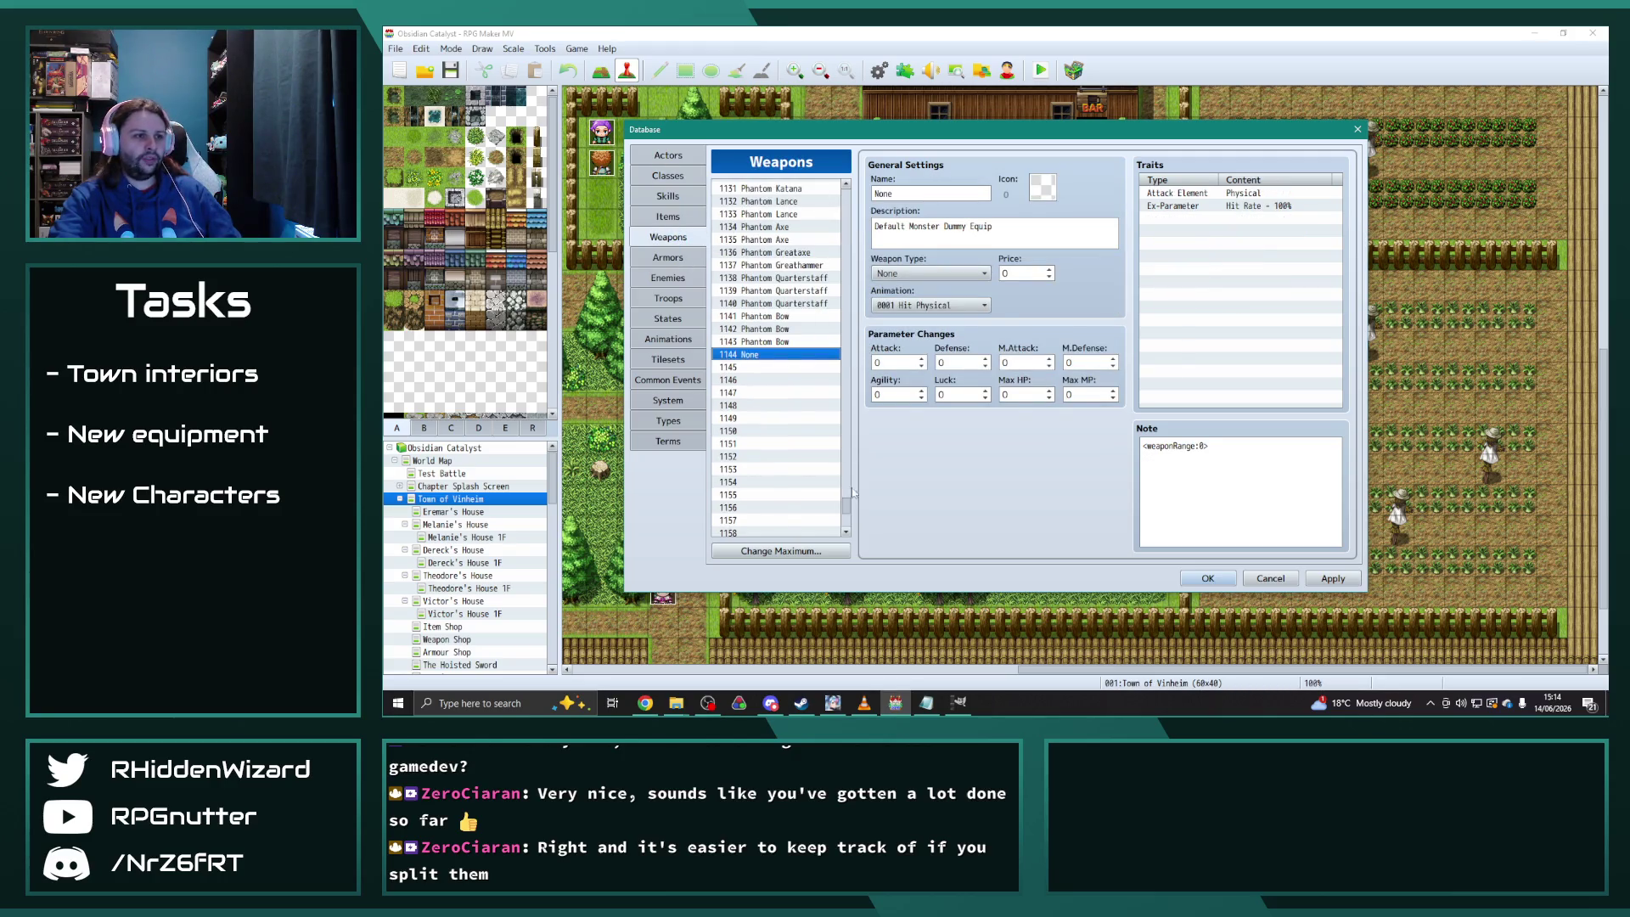
Select 0003 Short Sword and inspect its traits, including the Light (Spear) 133% rate
{"action": "left_click_drag", "start_coordinate": [845, 505], "coordinate": [845, 191]}
{"action": "left_click", "coordinate": [764, 211]}
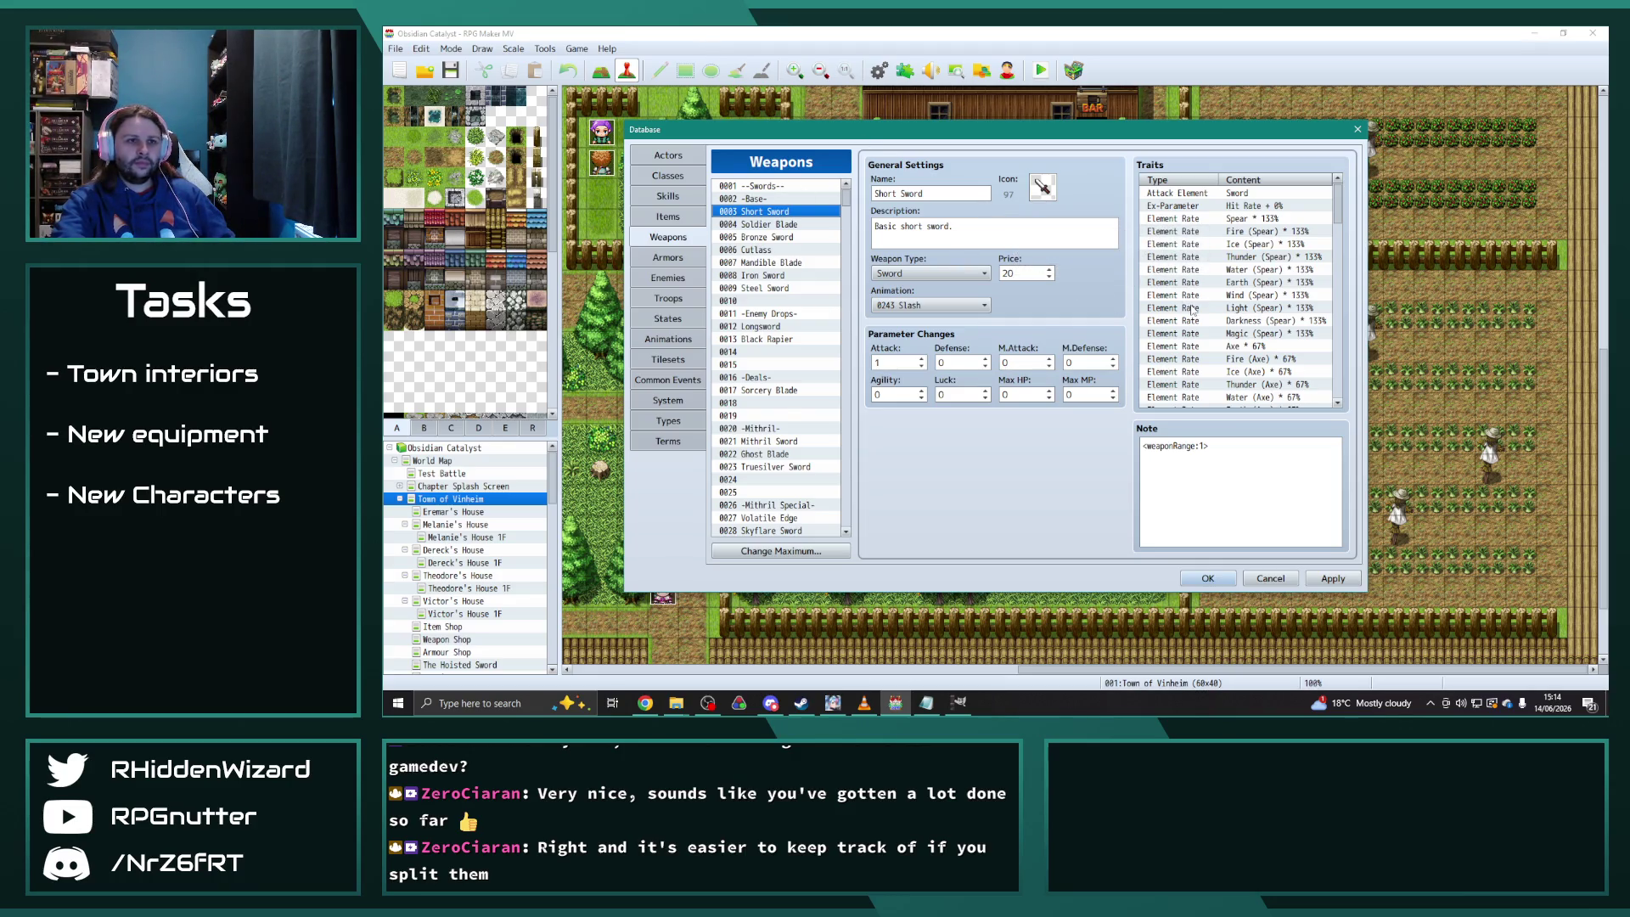
{"action": "left_click", "coordinate": [1291, 310]}
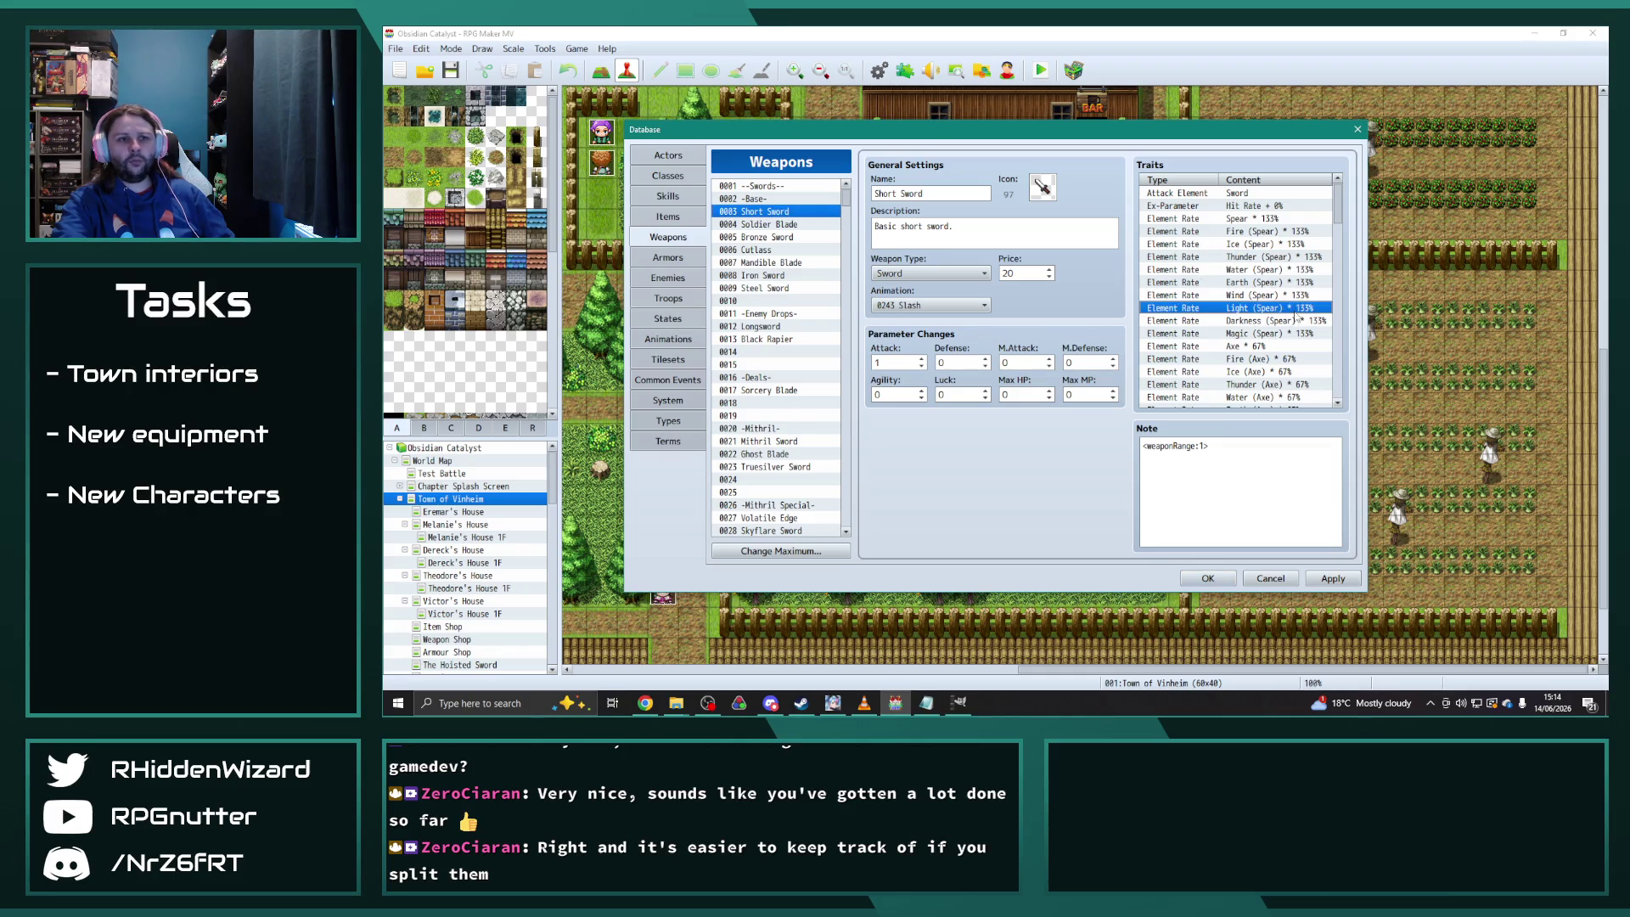
{"action": "scroll", "coordinate": [1169, 299], "scroll_direction": "down", "scroll_amount": 3}
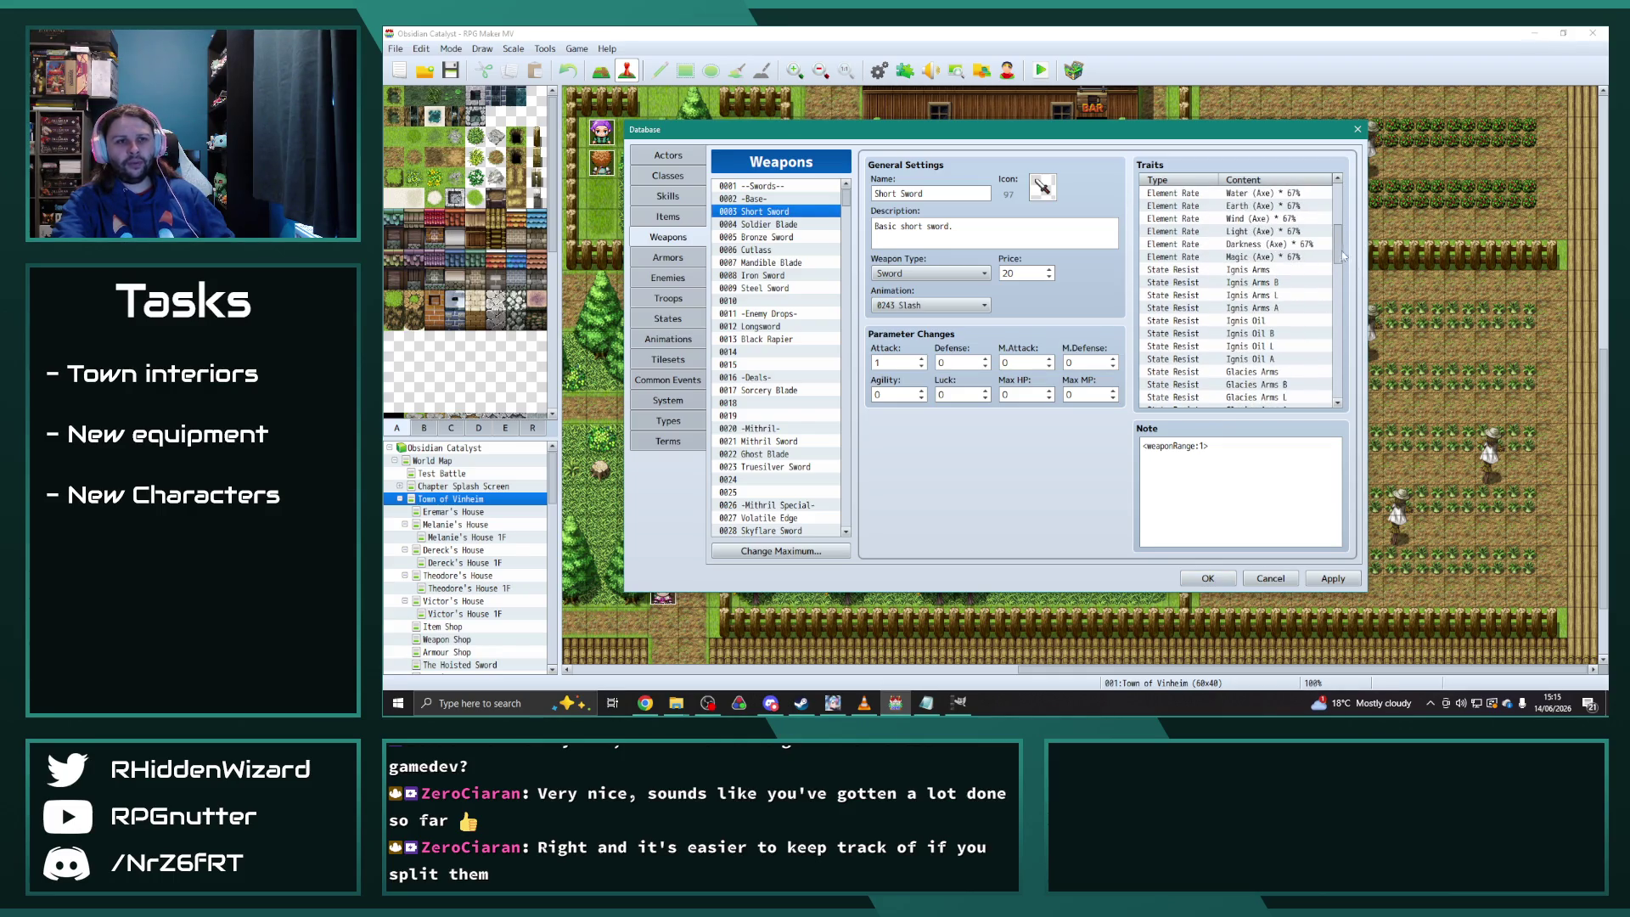
{"action": "scroll", "coordinate": [1324, 220], "scroll_direction": "up", "scroll_amount": 3}
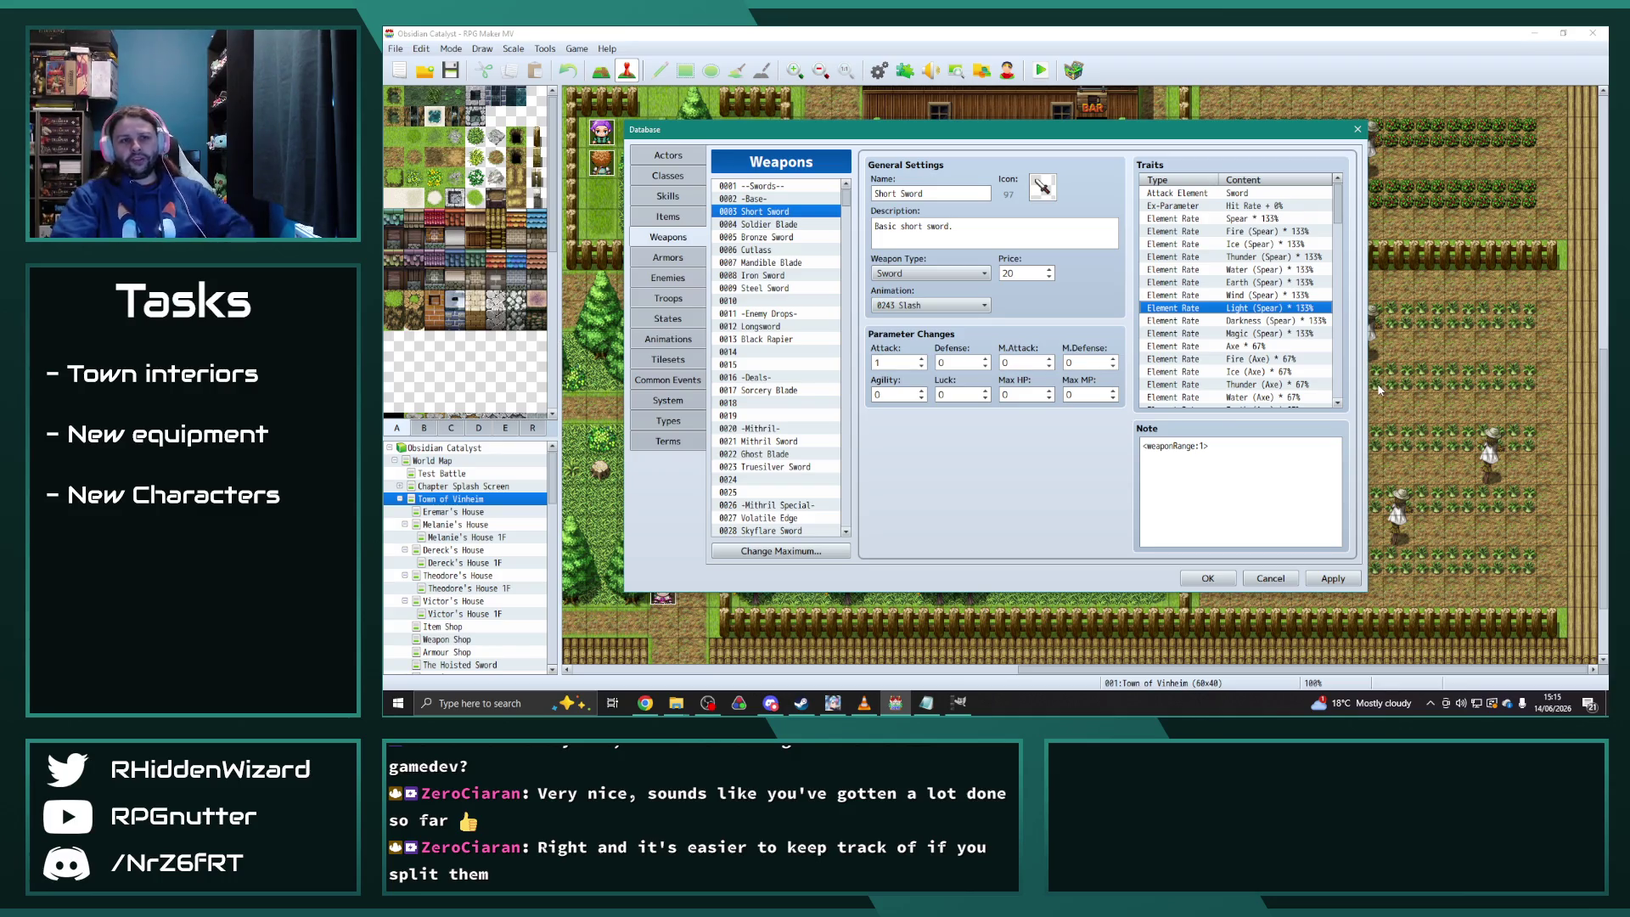